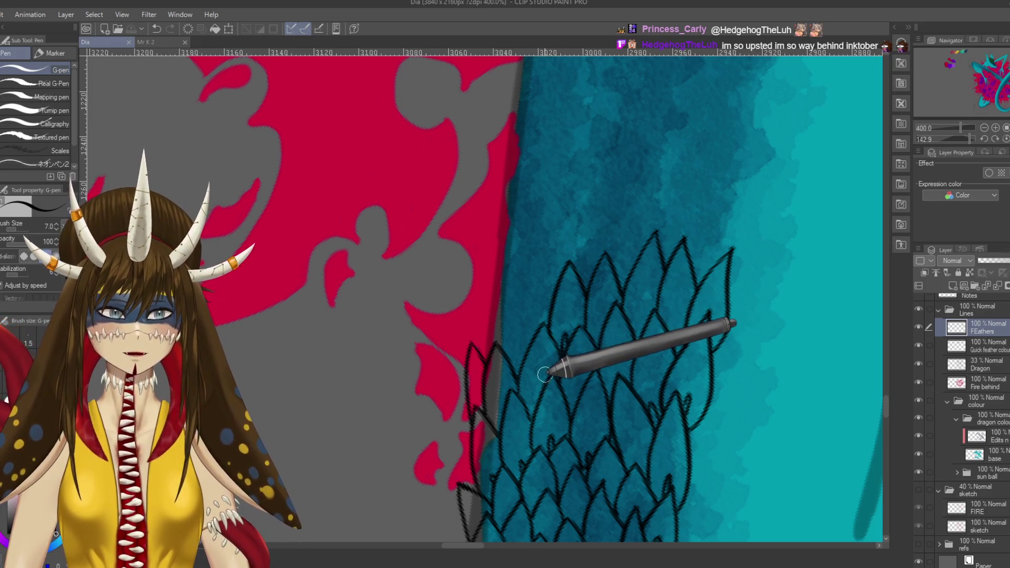
- Ink two feather outlines left of the existing feathers toward the tail's edge
left_click_drag(537, 331, 569, 338)
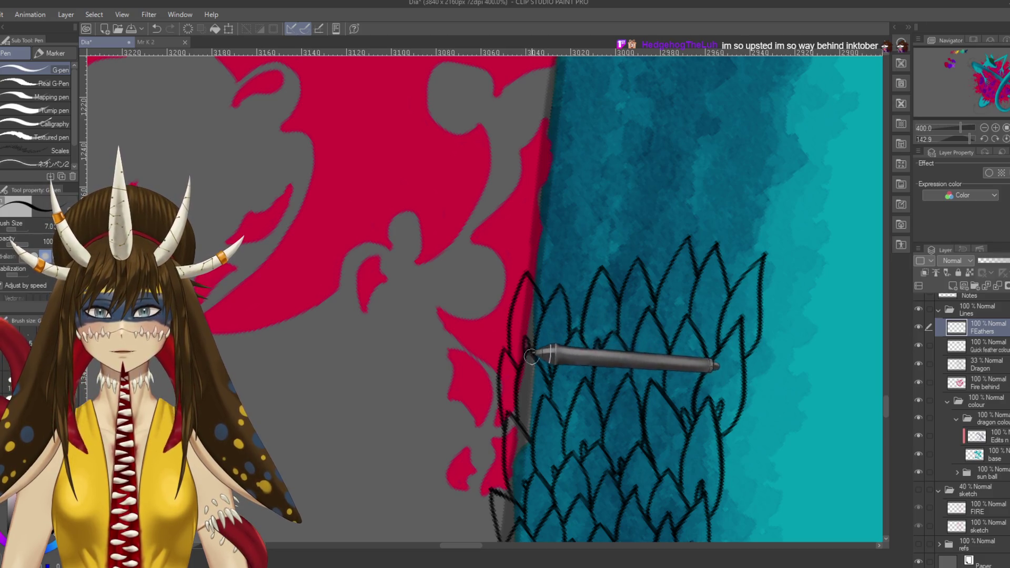
scroll(551, 335, "up", 1)
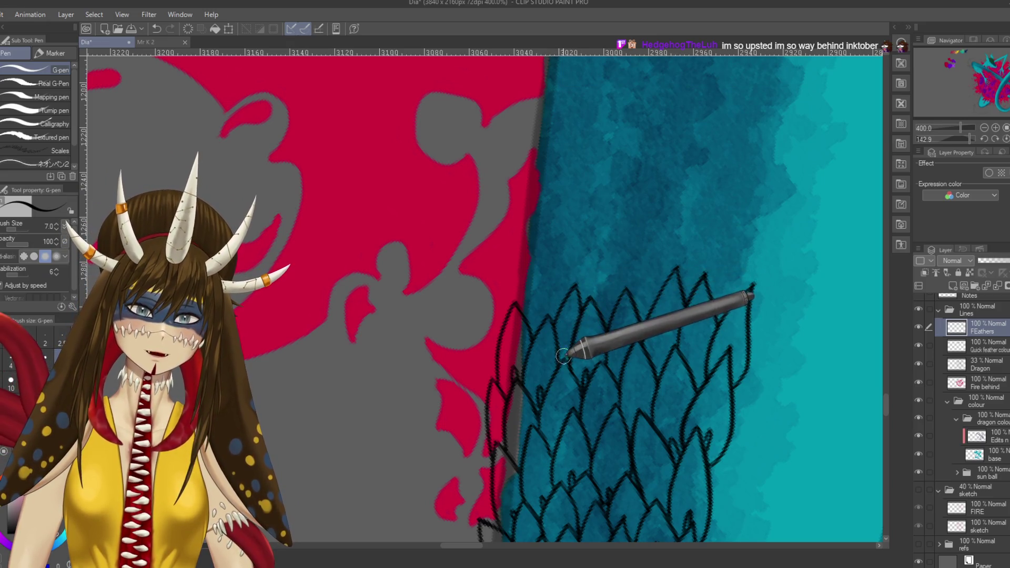
left_click_drag(579, 293, 510, 429)
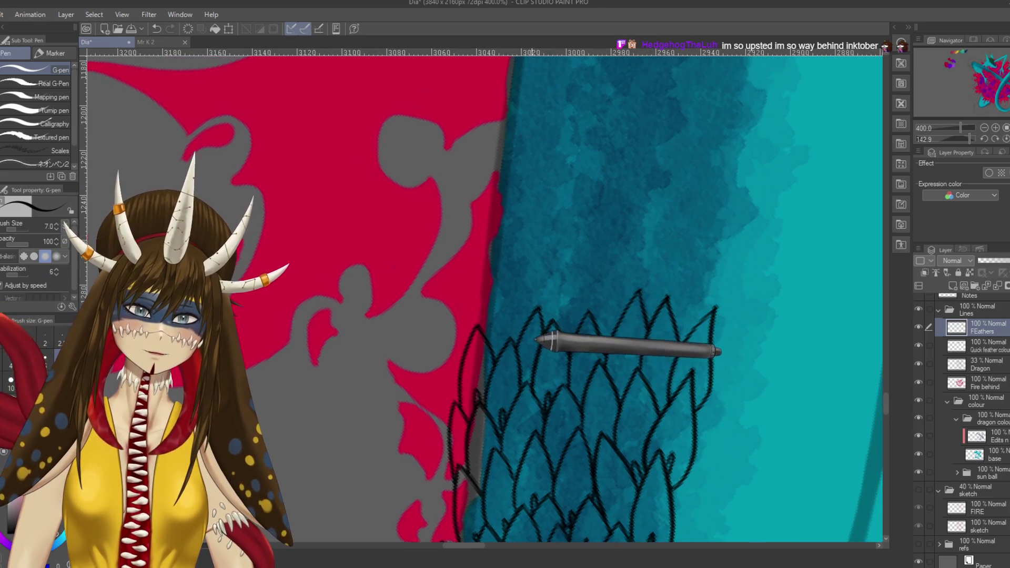
mouse_move(530, 254)
left_mouse_down()
mouse_move(591, 327)
mouse_move(523, 275)
left_mouse_up()
left_click_drag(552, 307, 593, 315)
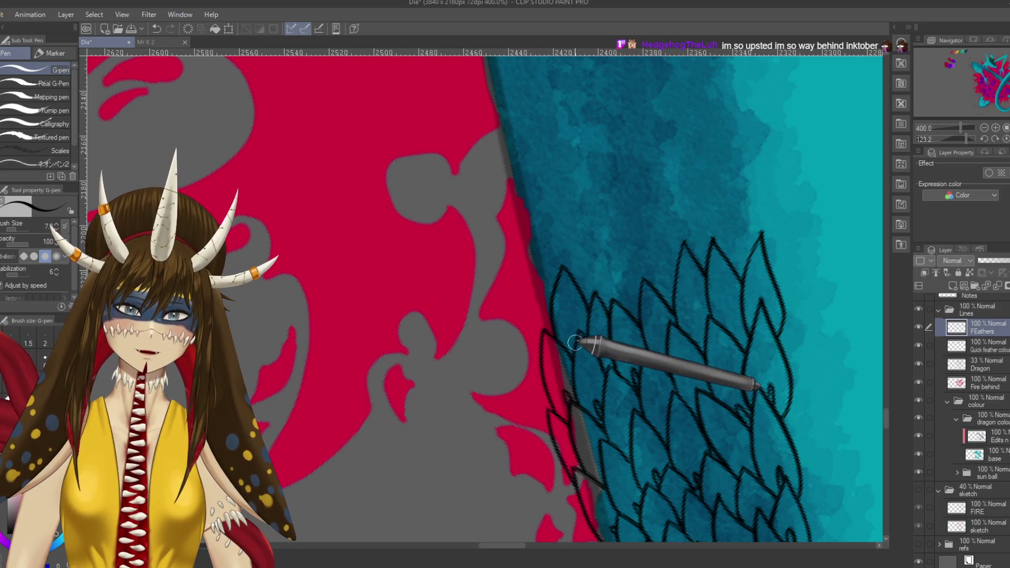
left_click_drag(582, 291, 631, 295)
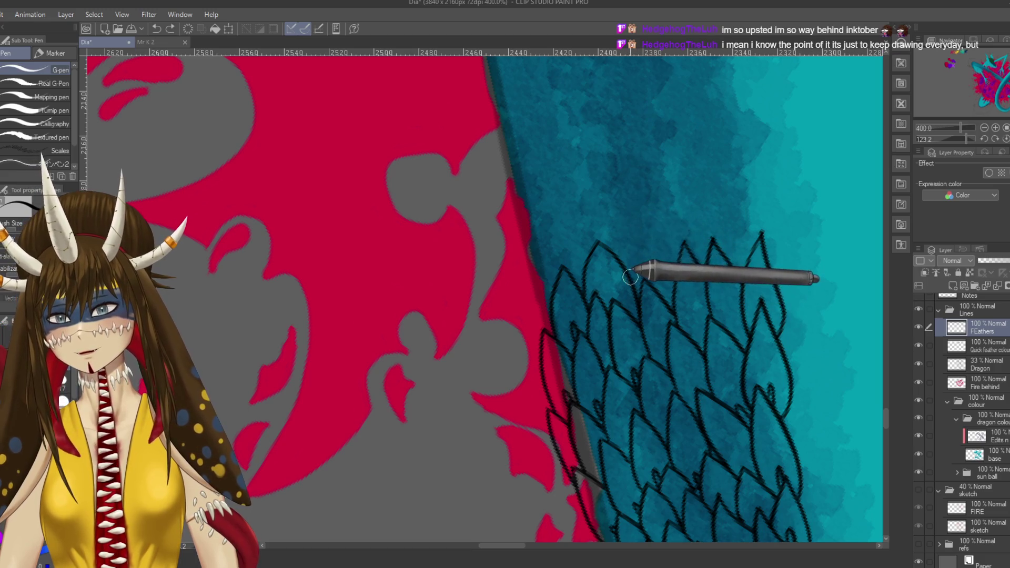
- Add feather edges between existing feathers and a tall new feather at the top, redoing one stroke
left_click_drag(654, 210, 676, 298)
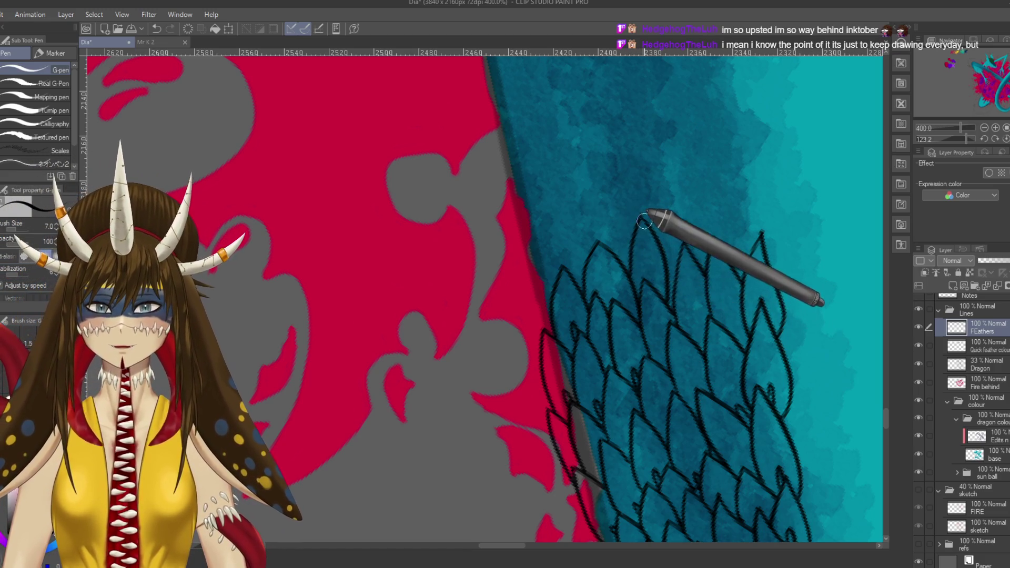
left_click_drag(654, 214, 677, 293)
mouse_move(661, 246)
left_mouse_down()
mouse_move(721, 242)
mouse_move(717, 301)
mouse_move(697, 202)
mouse_move(699, 310)
mouse_move(716, 319)
left_mouse_up()
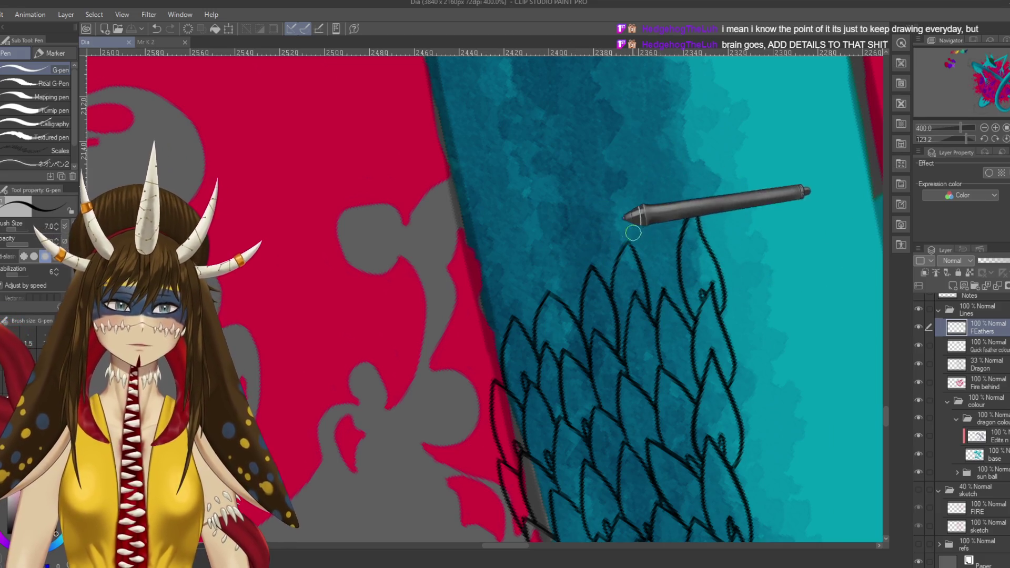
key("ctrl+z")
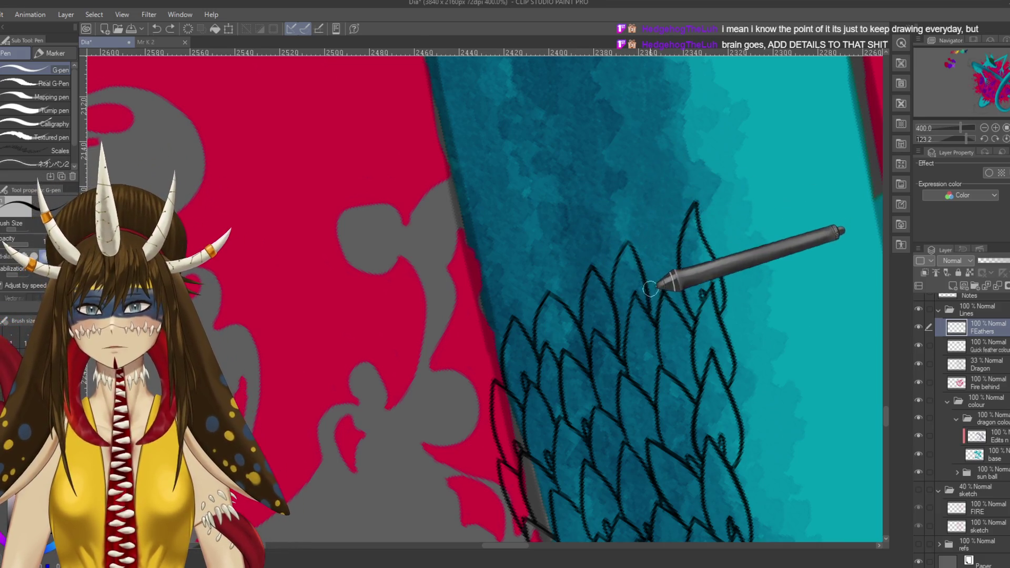
mouse_move(643, 245)
left_mouse_down()
mouse_move(653, 207)
mouse_move(677, 247)
left_mouse_up()
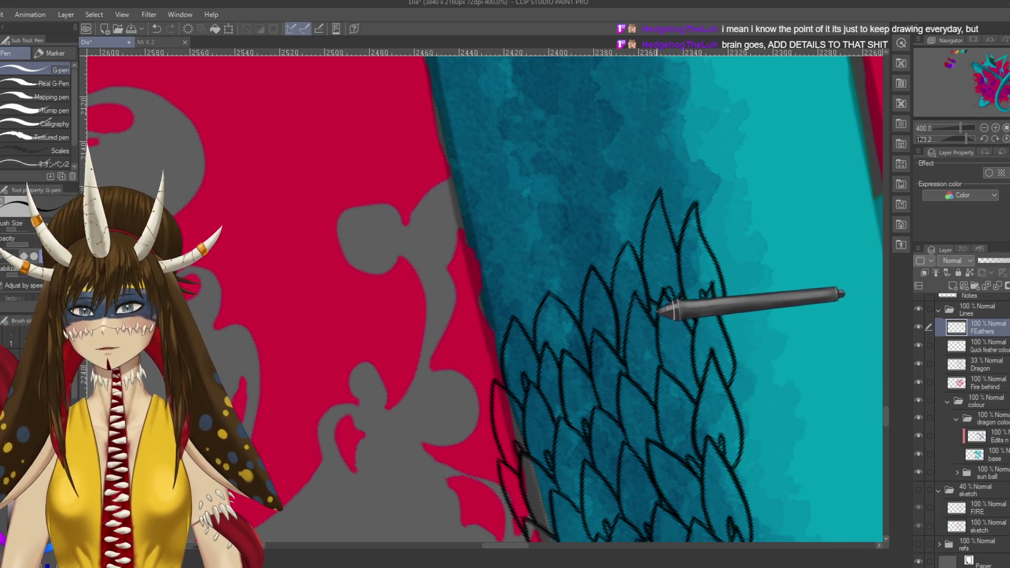
left_click_drag(662, 328, 711, 322)
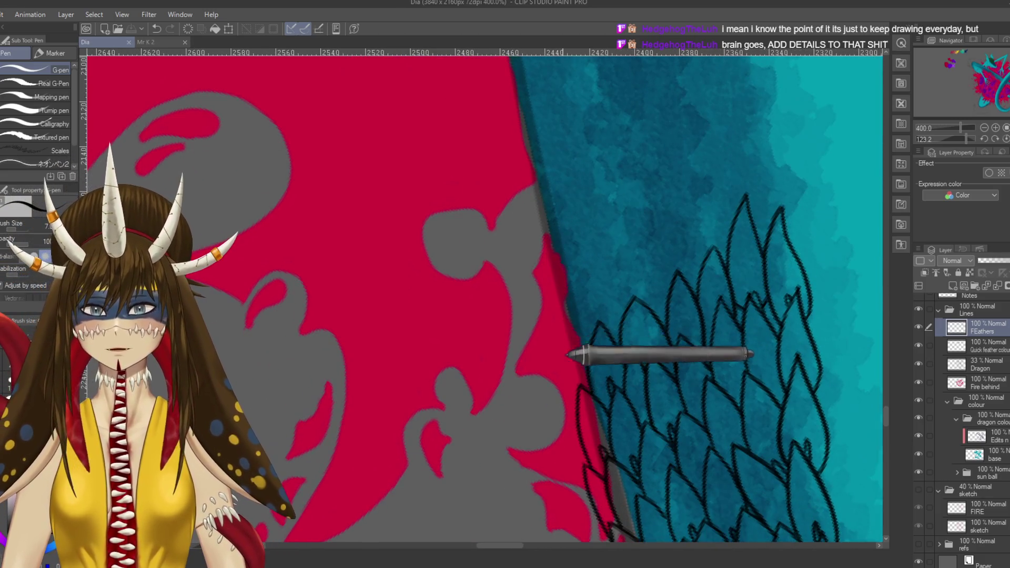
left_click_drag(569, 354, 633, 267)
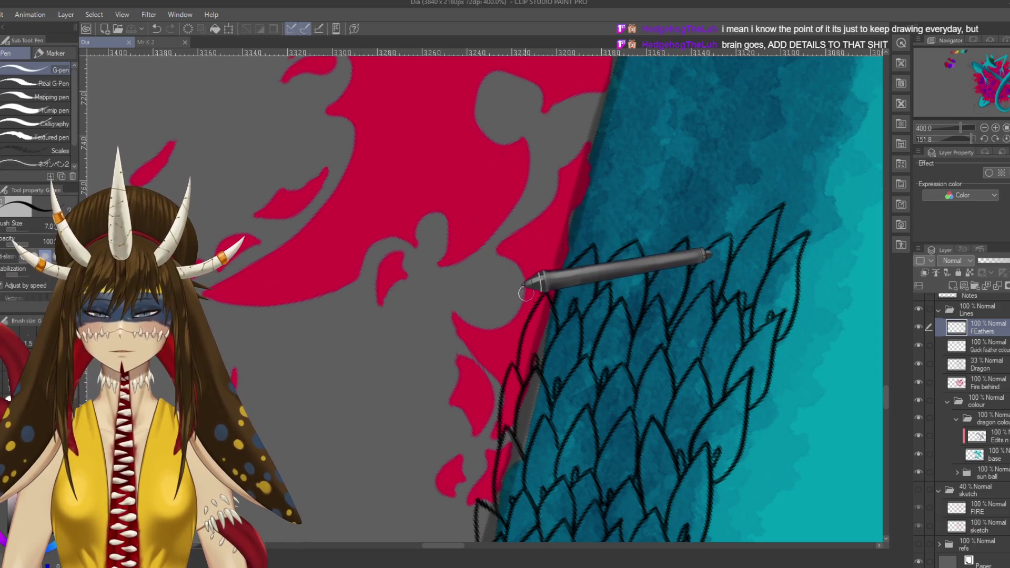
- Redraw the feather outline near the top, add another top-row feather, and save
key("ctrl+z")
left_click_drag(533, 286, 564, 221)
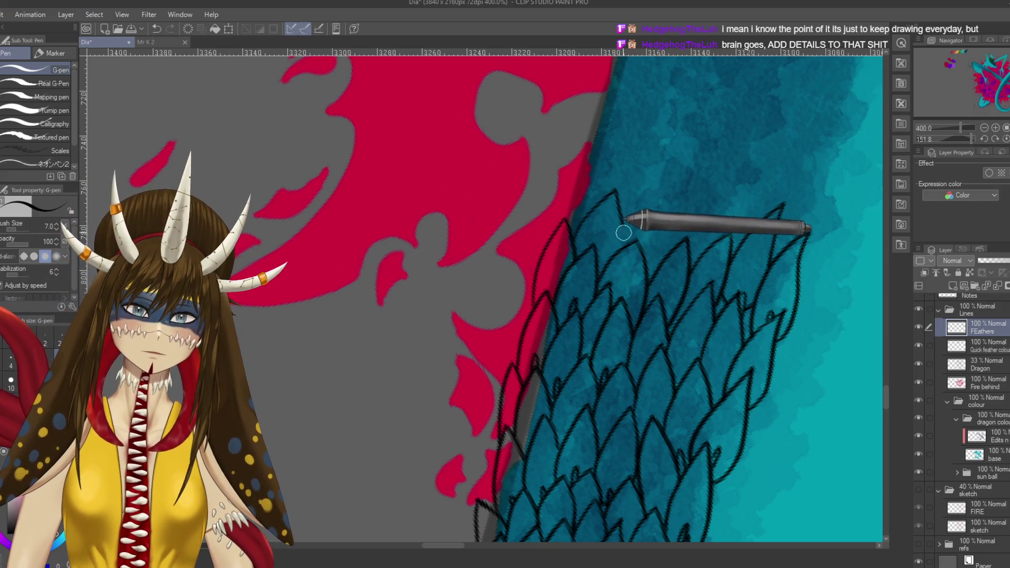
key("ctrl+z")
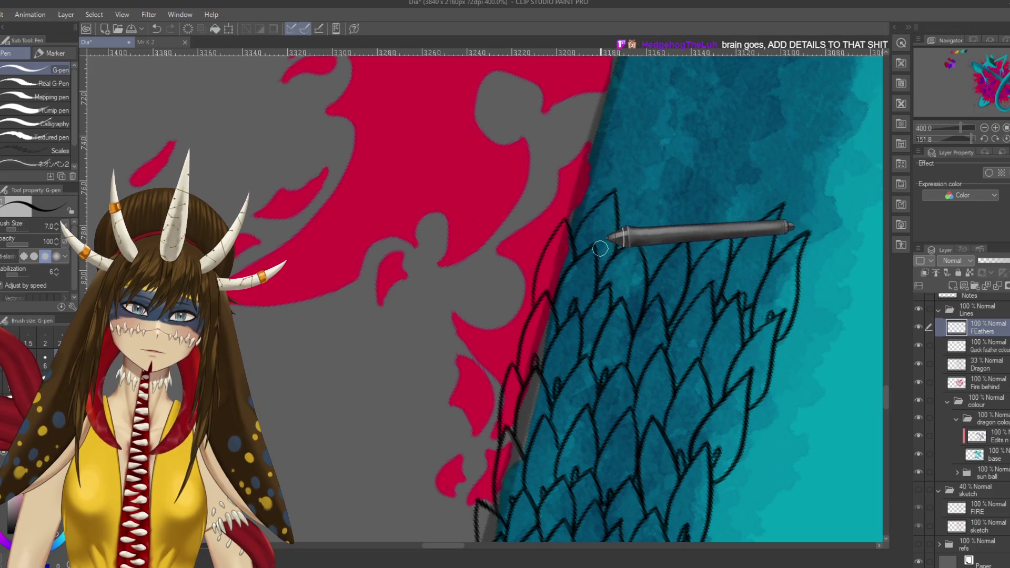
left_click_drag(621, 206, 673, 199)
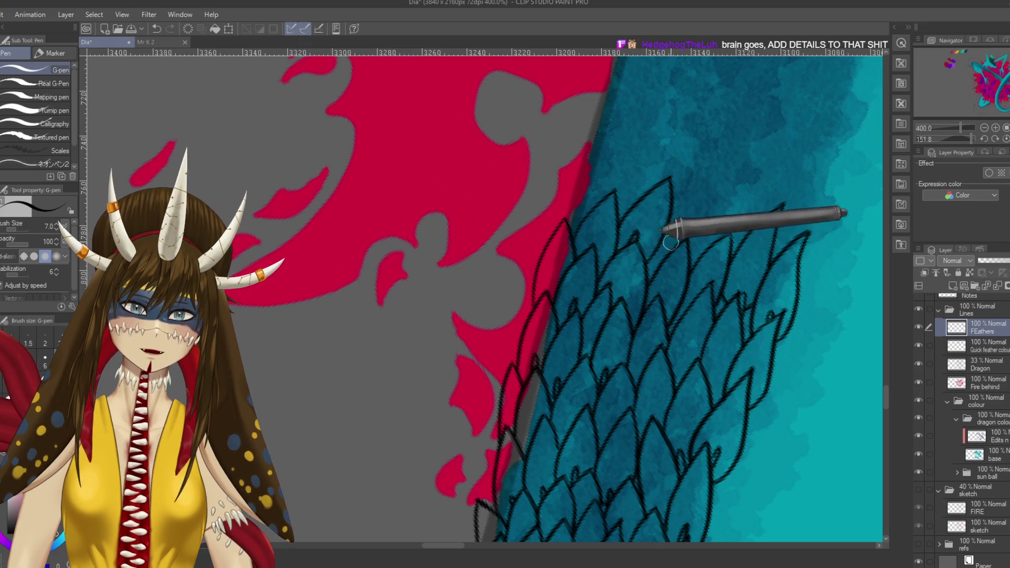
left_click_drag(671, 242, 641, 249)
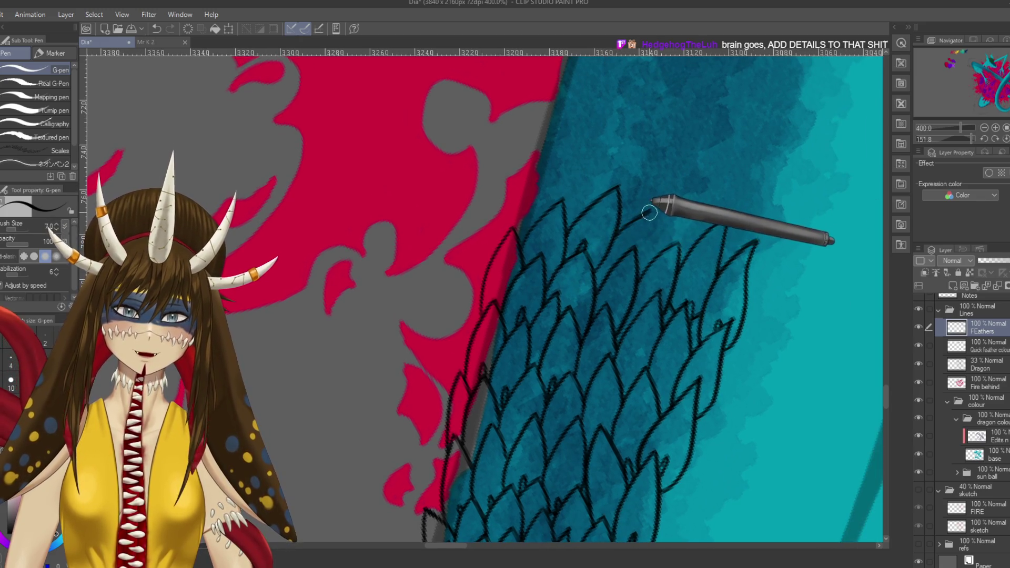
mouse_move(652, 212)
left_mouse_down()
mouse_move(695, 231)
mouse_move(713, 289)
left_mouse_up()
key("ctrl+s")
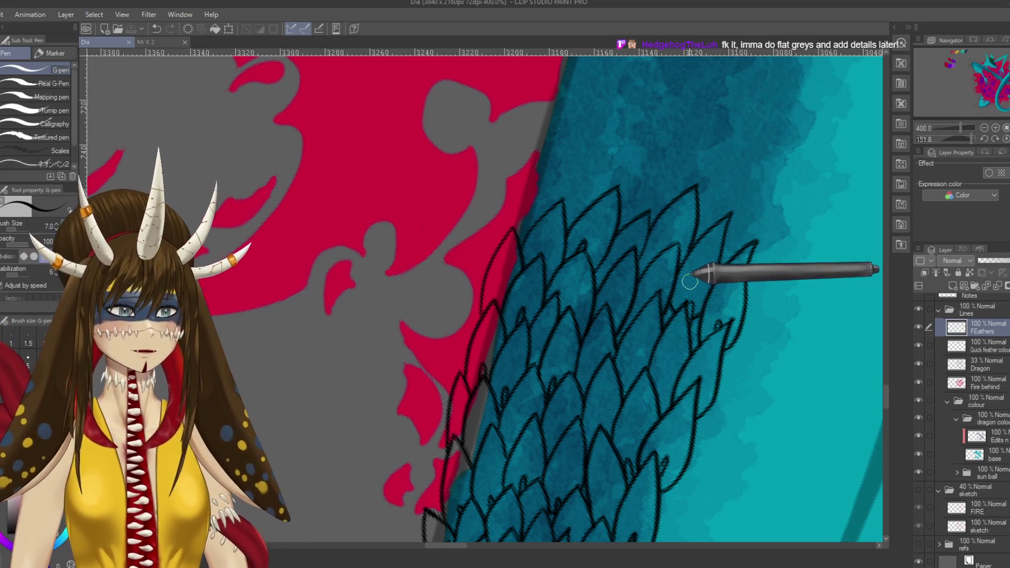
- Draw a feather outline along the tail's edge with thin lines rising from the feather peaks
left_click_drag(658, 228, 648, 295)
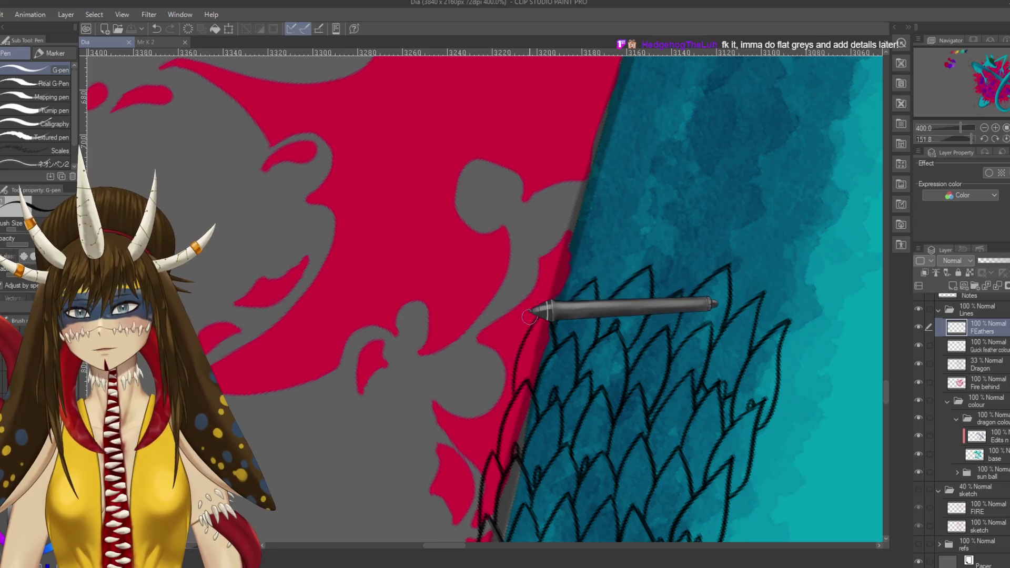
left_click_drag(530, 324, 569, 263)
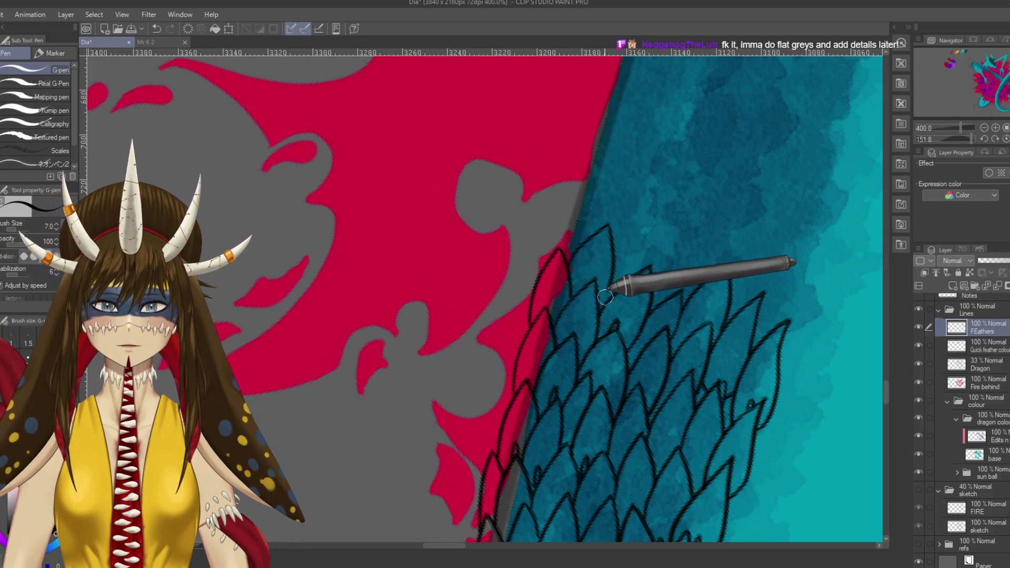
mouse_move(617, 255)
left_mouse_down()
mouse_move(669, 212)
mouse_move(650, 276)
mouse_move(736, 200)
mouse_move(729, 247)
left_mouse_up()
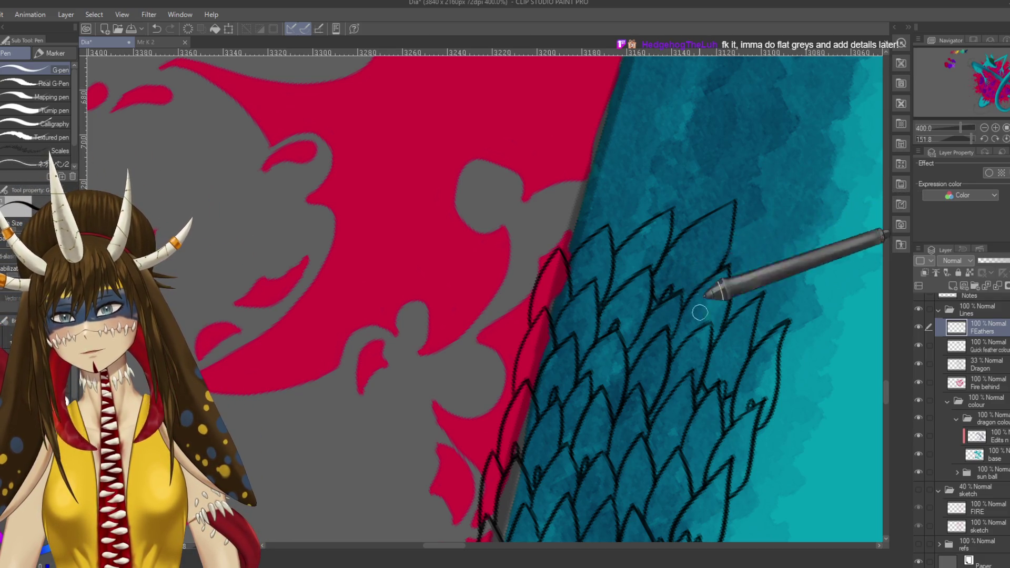
left_click_drag(715, 286, 657, 292)
left_click_drag(651, 248, 691, 220)
left_click_drag(648, 255, 697, 216)
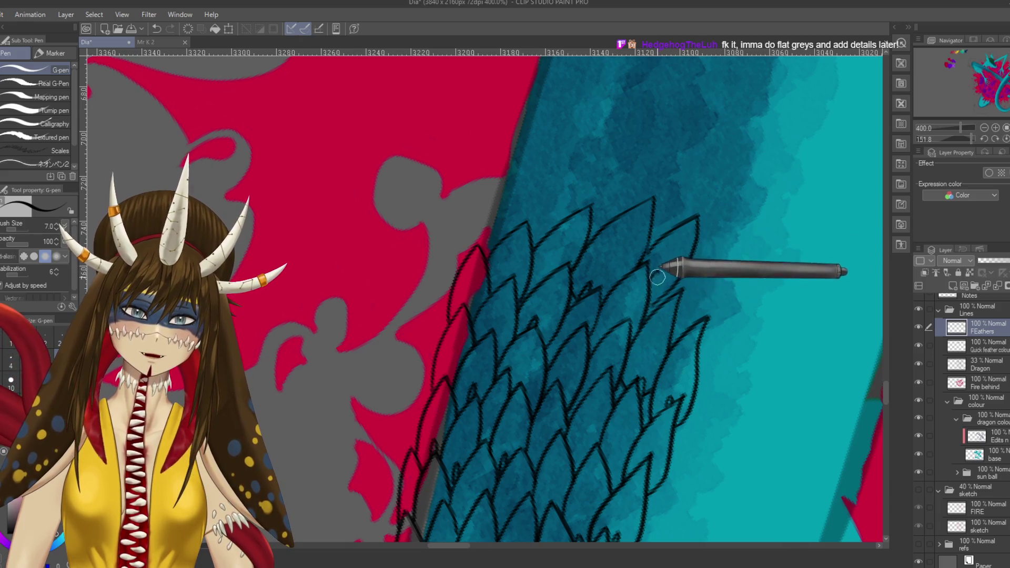
- Add a new top-right feather and lineart along the right feather edge
mouse_move(700, 204)
left_mouse_down()
mouse_move(679, 269)
mouse_move(688, 170)
left_mouse_up()
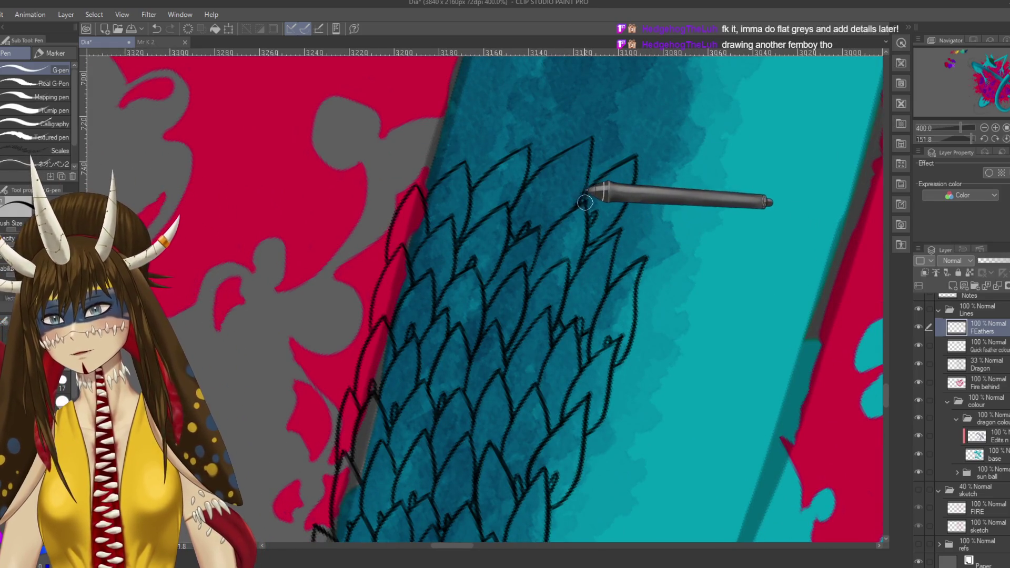
mouse_move(622, 210)
left_mouse_down()
mouse_move(675, 179)
mouse_move(636, 252)
left_mouse_up()
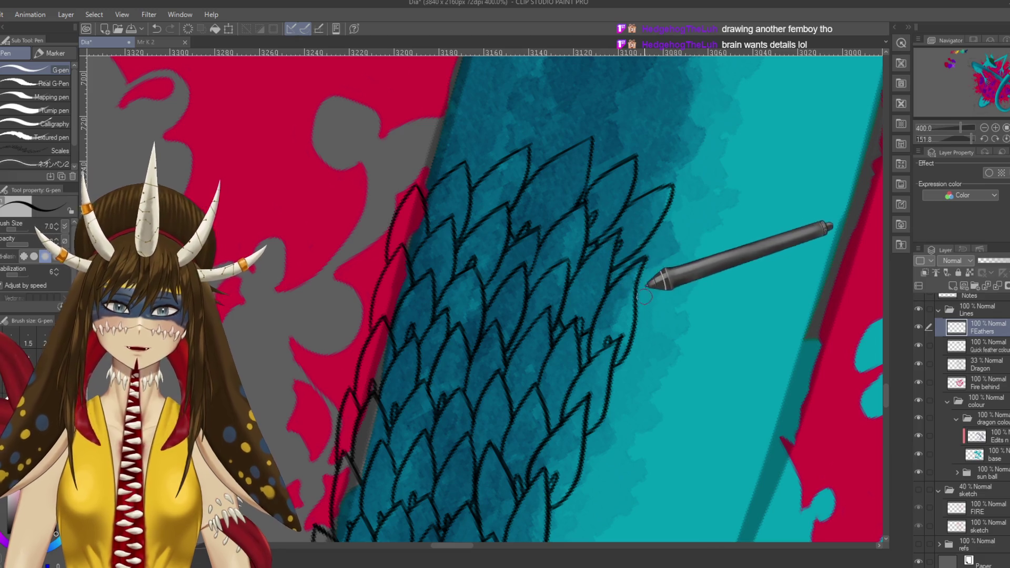
left_click_drag(669, 225, 650, 289)
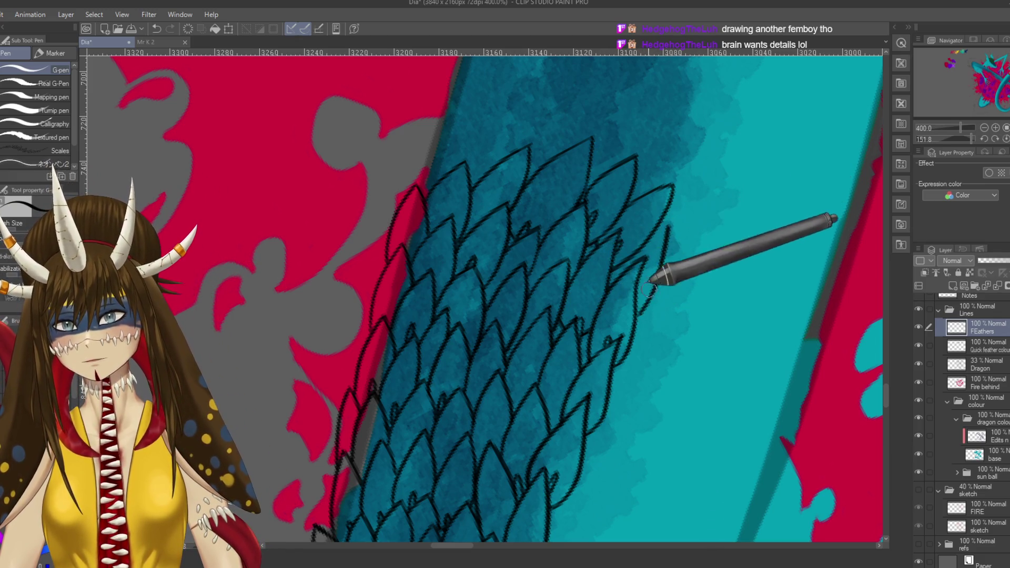
left_click_drag(670, 205, 618, 271)
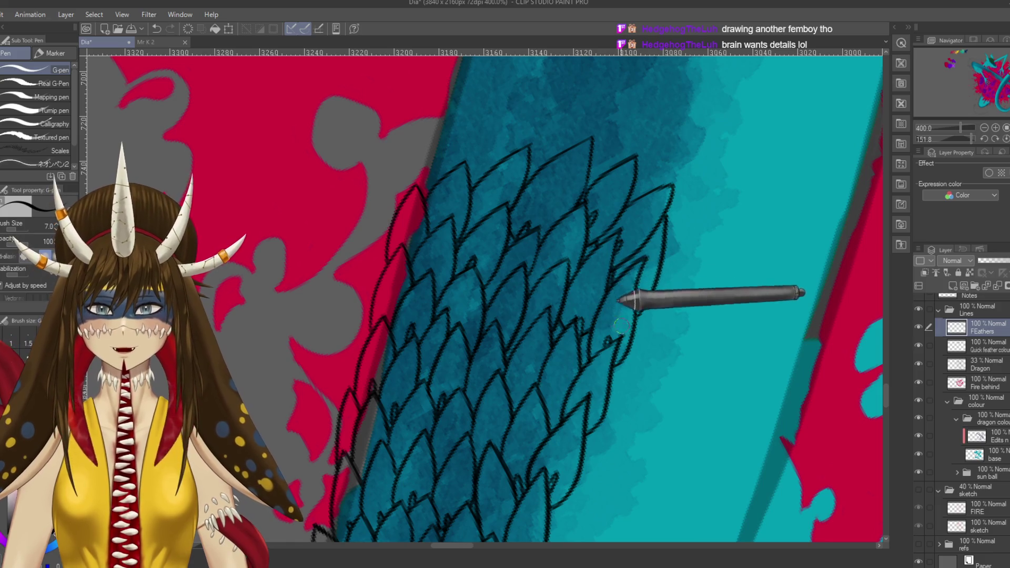
scroll(632, 365, "up", 3)
- Turn the feathers upright, extend the right and left feather outlines to pointed tips, and save
key("r")
mouse_move(610, 303)
left_mouse_down()
mouse_move(531, 240)
mouse_move(637, 326)
left_mouse_up()
key("p")
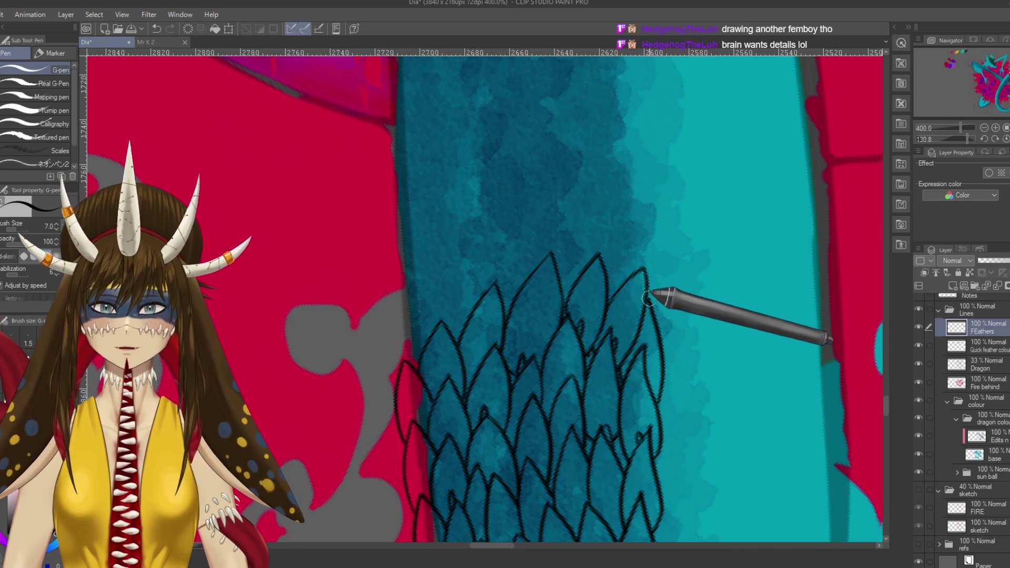
mouse_move(641, 246)
left_mouse_down()
mouse_move(620, 201)
mouse_move(602, 265)
left_mouse_up()
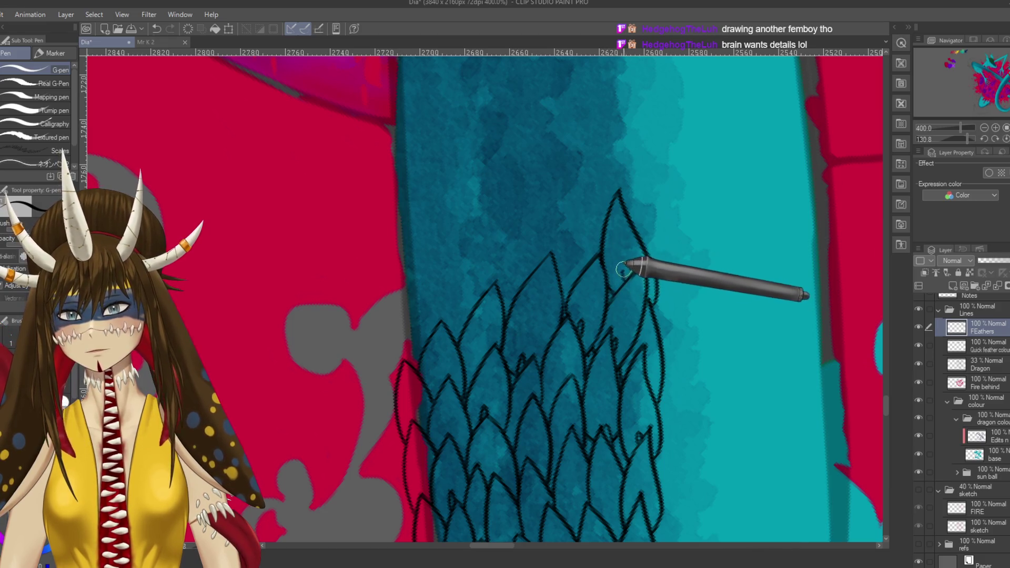
left_click_drag(639, 263, 675, 232)
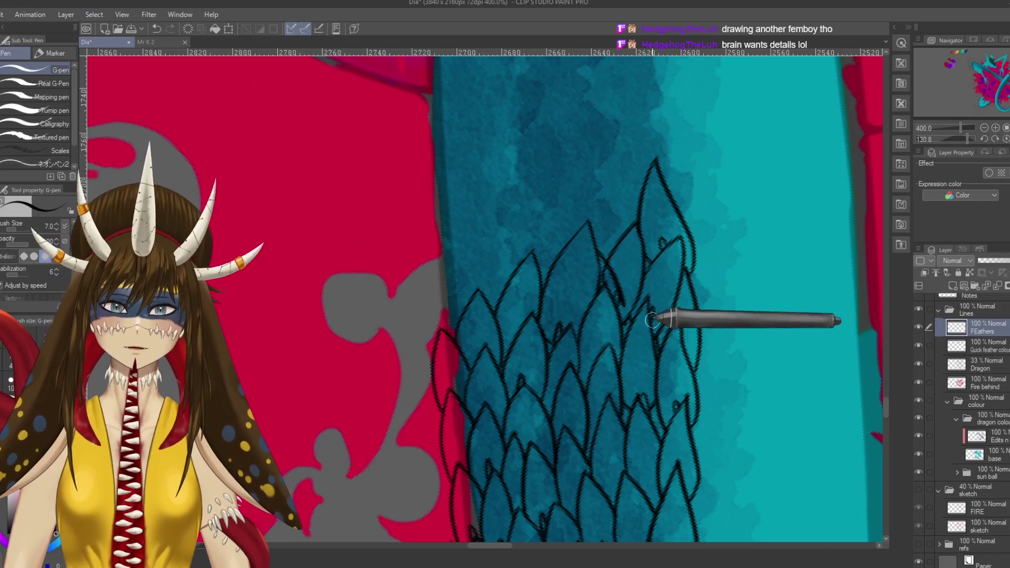
mouse_move(614, 244)
left_mouse_down()
mouse_move(629, 305)
mouse_move(646, 214)
mouse_move(670, 269)
left_mouse_up()
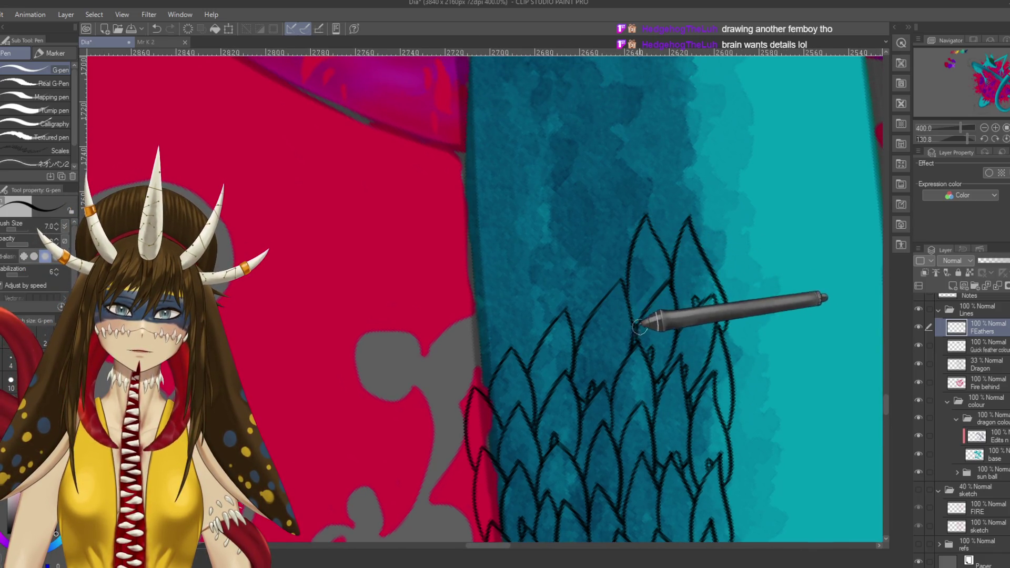
left_click_drag(647, 315, 683, 341)
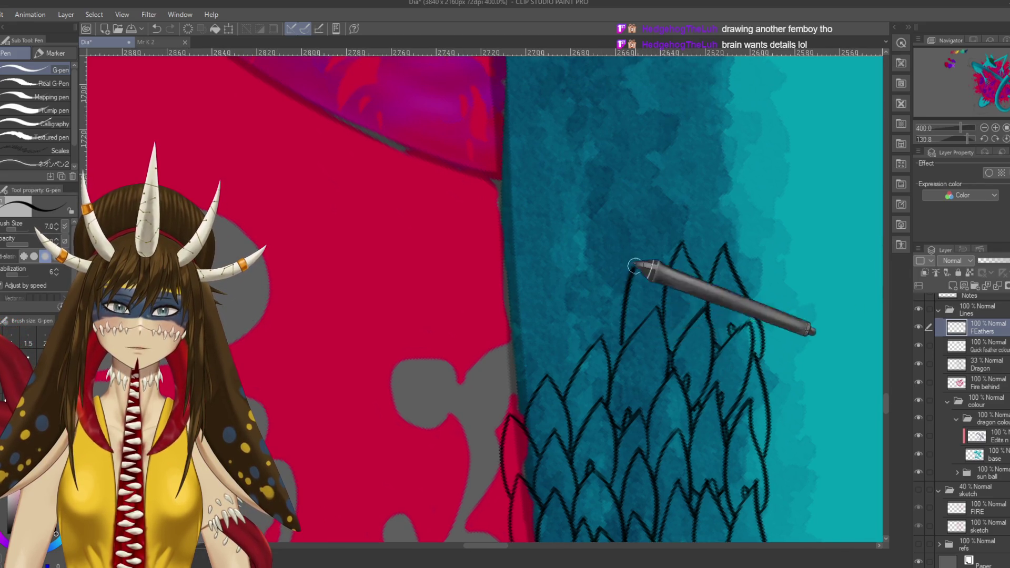
left_click_drag(601, 239, 629, 271)
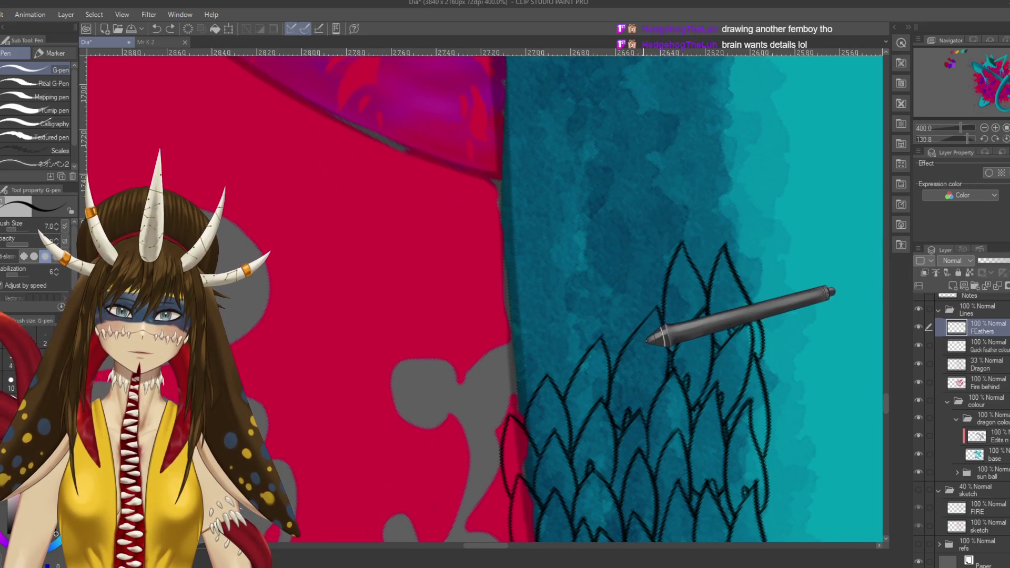
key("ctrl+s")
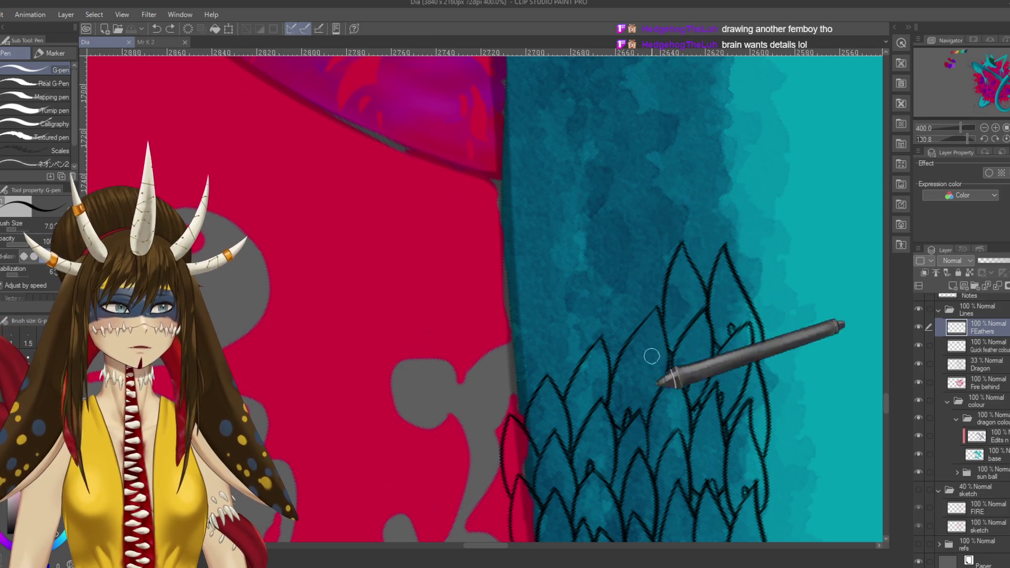
- Draw several feather outlines rising up the tail, one curving over its left edge
scroll(626, 284, "down", 2)
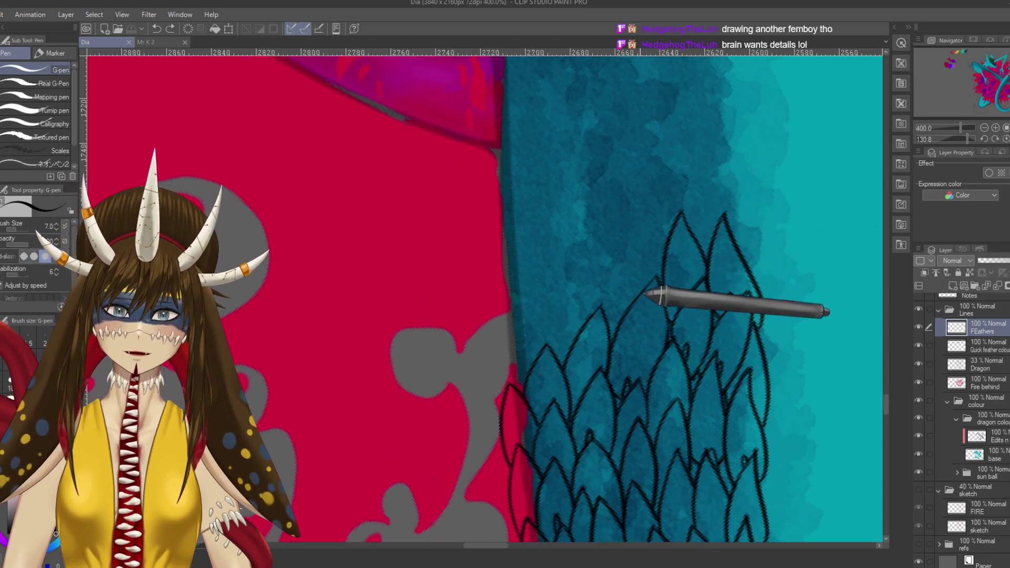
left_click_drag(620, 262, 656, 244)
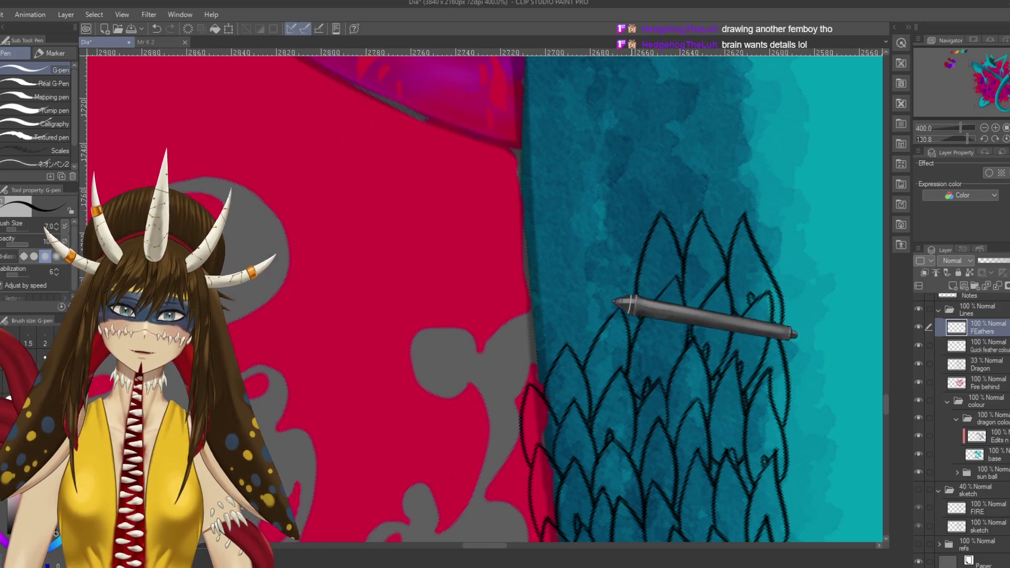
mouse_move(620, 308)
left_mouse_down()
mouse_move(647, 235)
mouse_move(658, 261)
left_mouse_up()
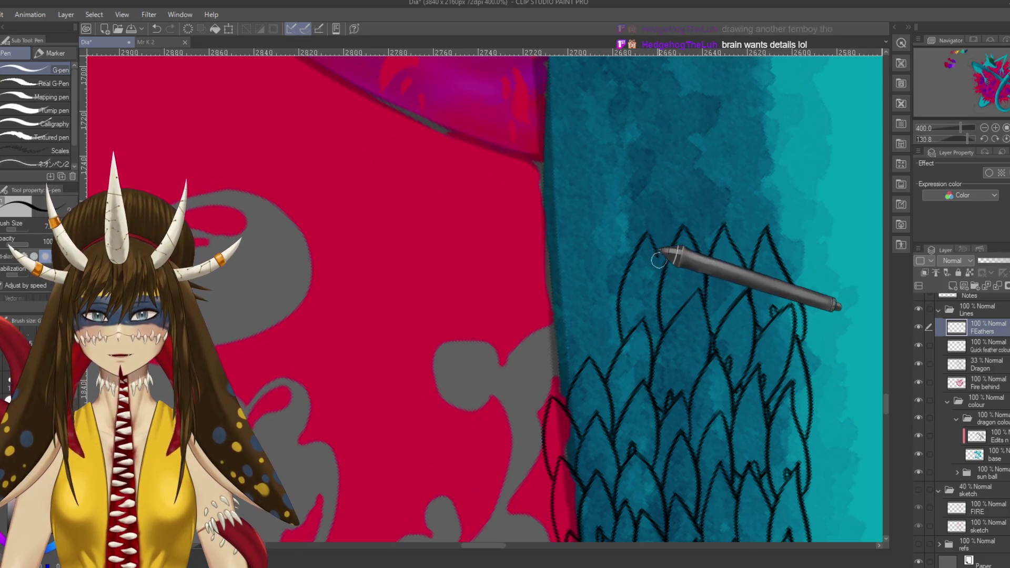
left_click_drag(704, 288, 658, 332)
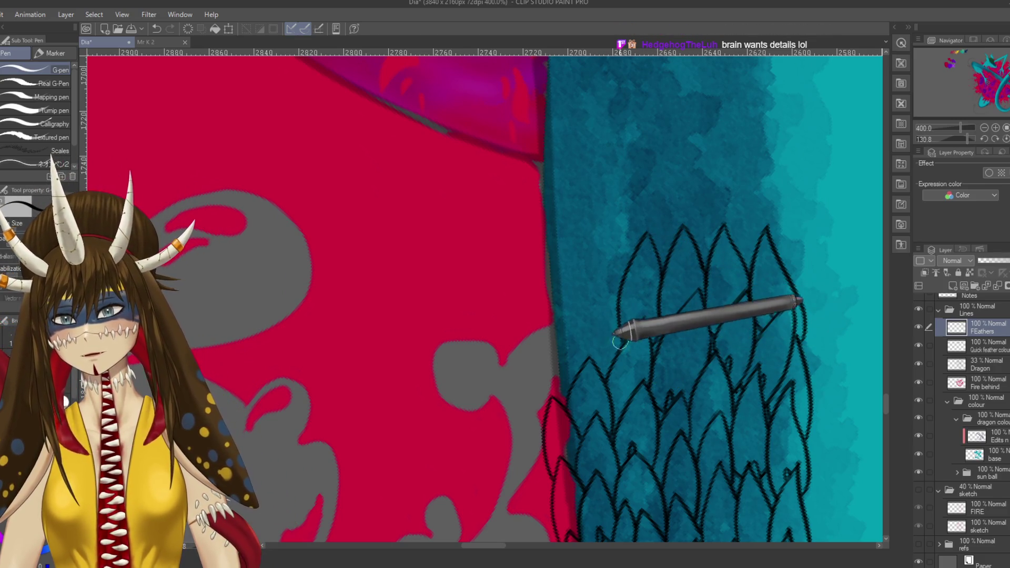
mouse_move(623, 309)
left_mouse_down()
mouse_move(571, 271)
mouse_move(611, 360)
left_mouse_up()
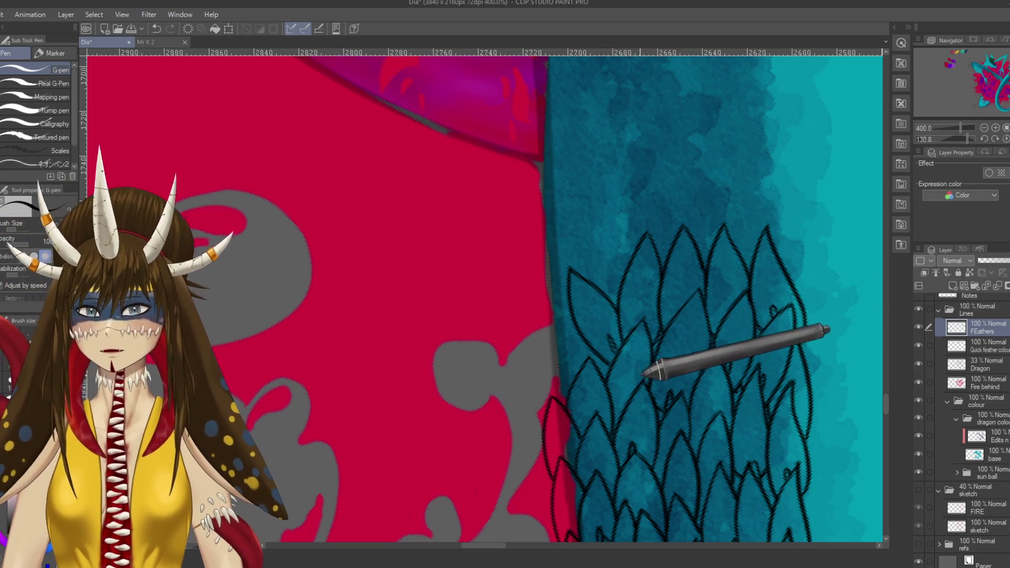
left_click_drag(654, 369, 690, 351)
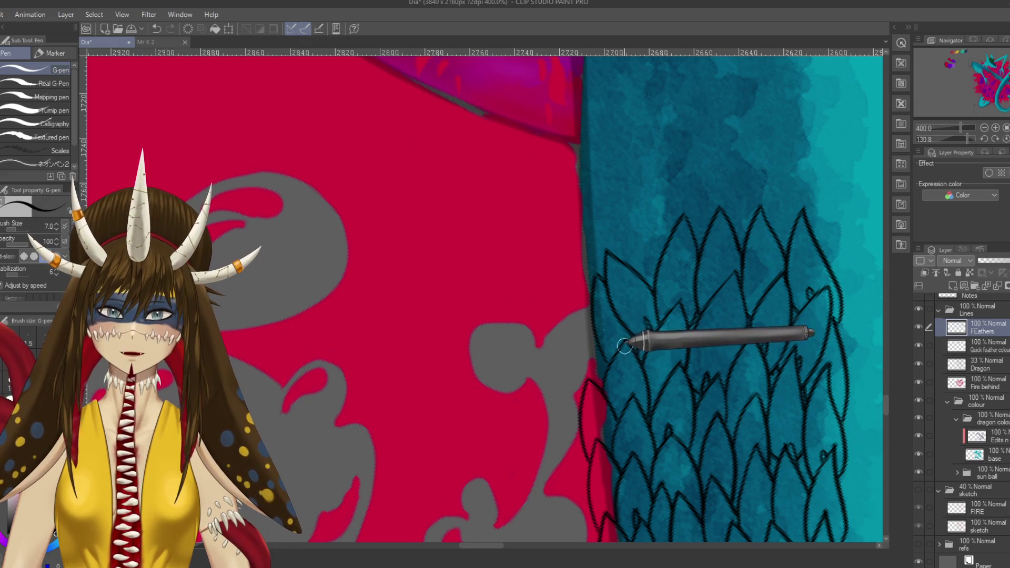
left_click_drag(573, 366, 596, 338)
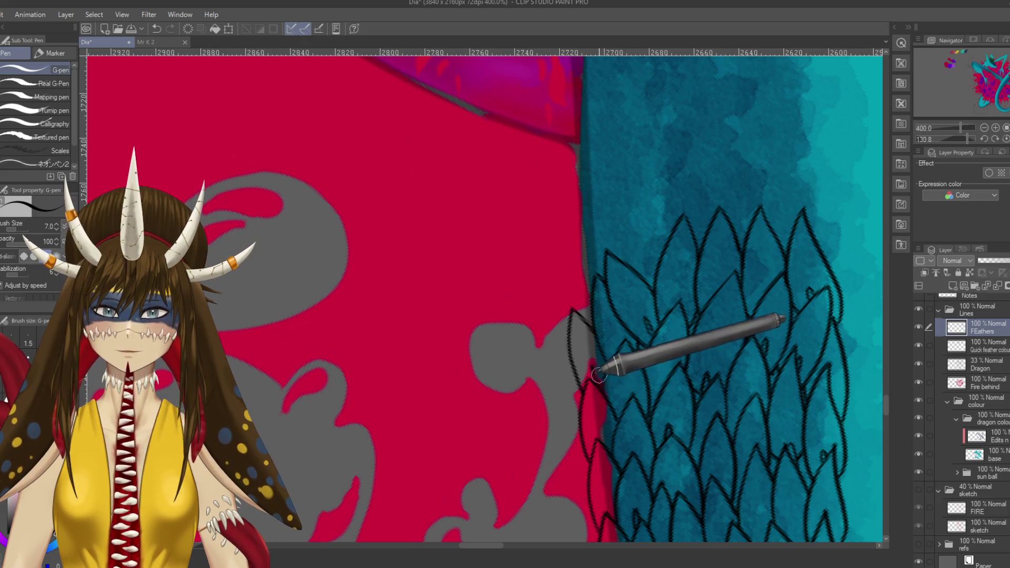
mouse_move(588, 300)
left_mouse_down()
mouse_move(612, 361)
mouse_move(599, 278)
left_mouse_up()
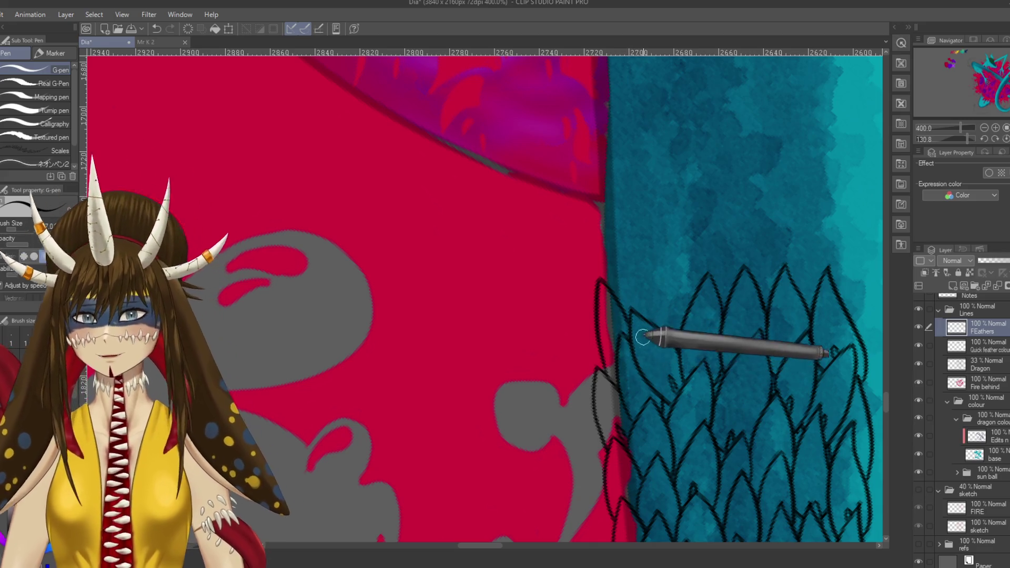
left_click_drag(653, 334, 542, 370)
left_click_drag(650, 334, 705, 419)
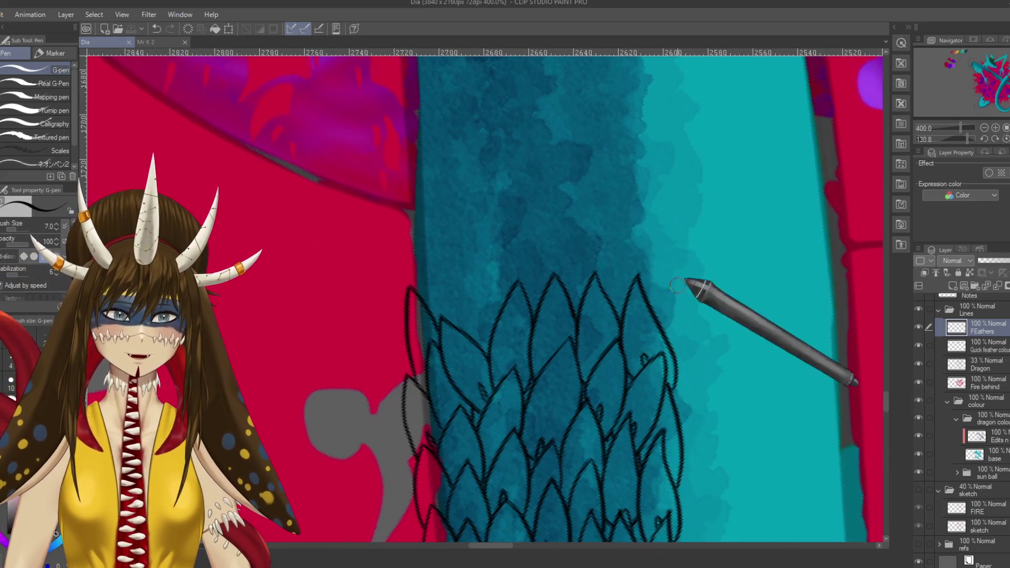
- Draw a feather outline near the tail's right edge
scroll(678, 358, "left", 3)
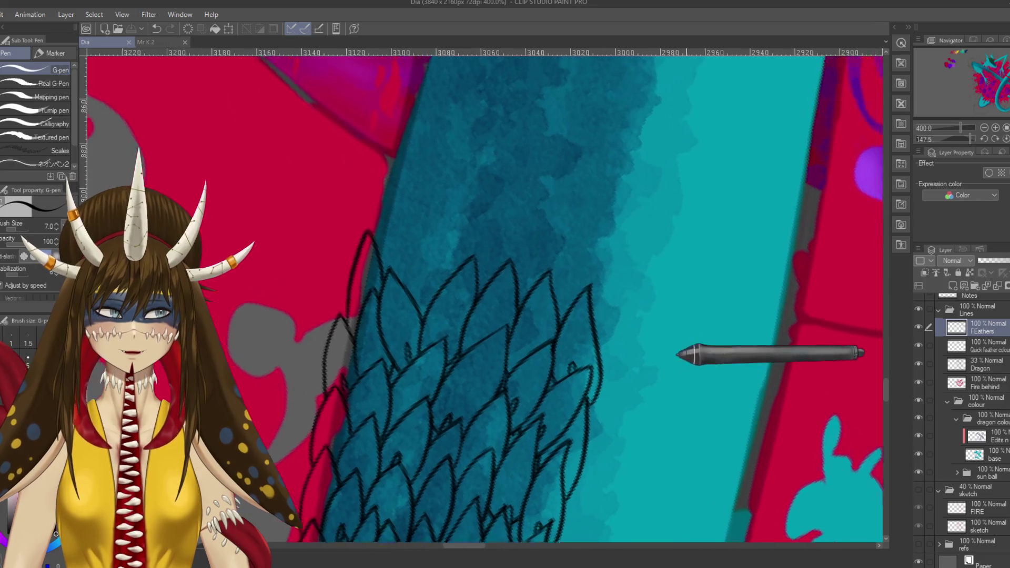
mouse_move(635, 335)
left_mouse_down()
mouse_move(655, 218)
mouse_move(612, 269)
left_mouse_up()
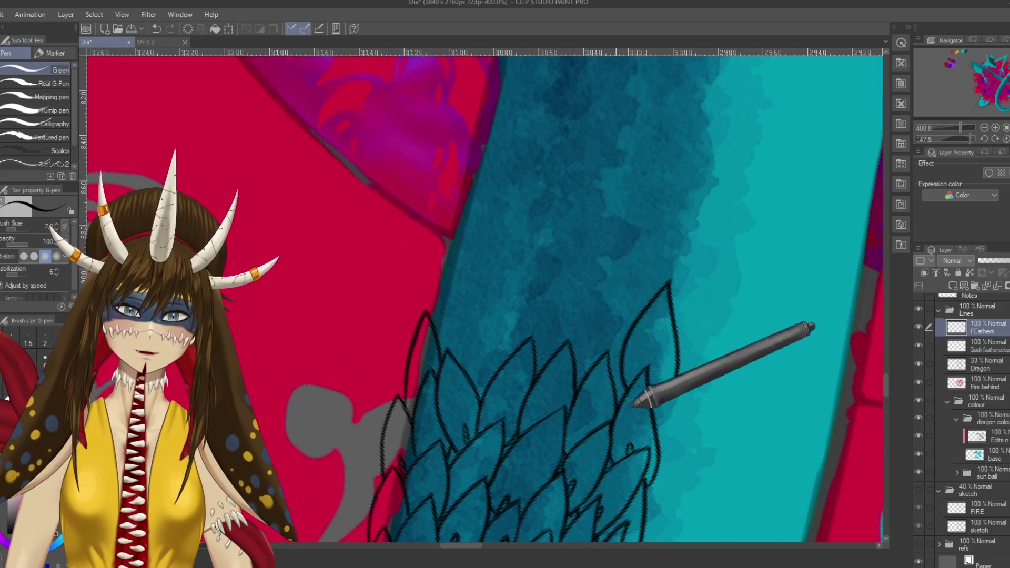
left_click_drag(638, 326, 638, 389)
- Save the drawing and zoom out with a rotated view of the whole dragon
key("e")
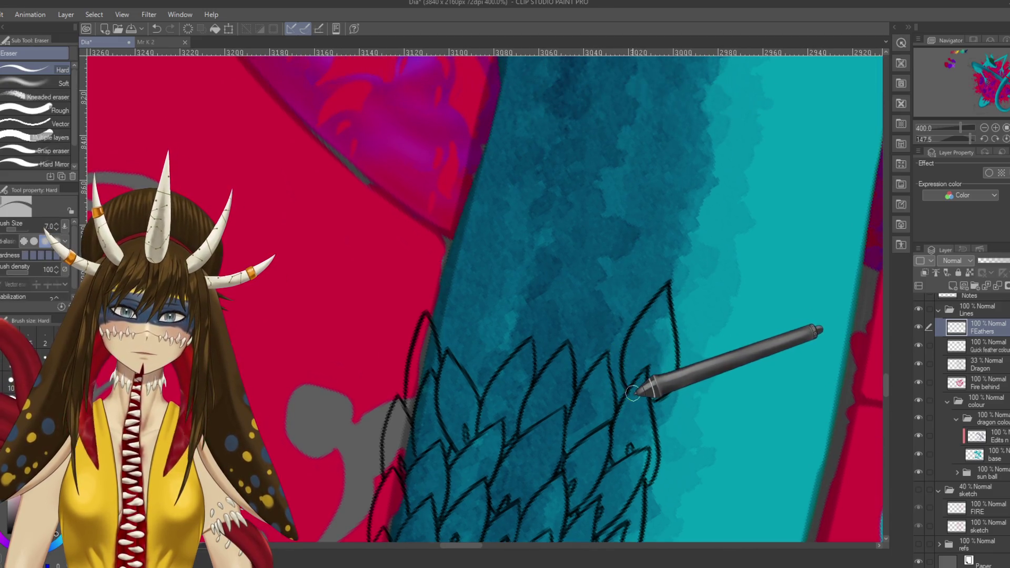
key("p")
key("ctrl+s")
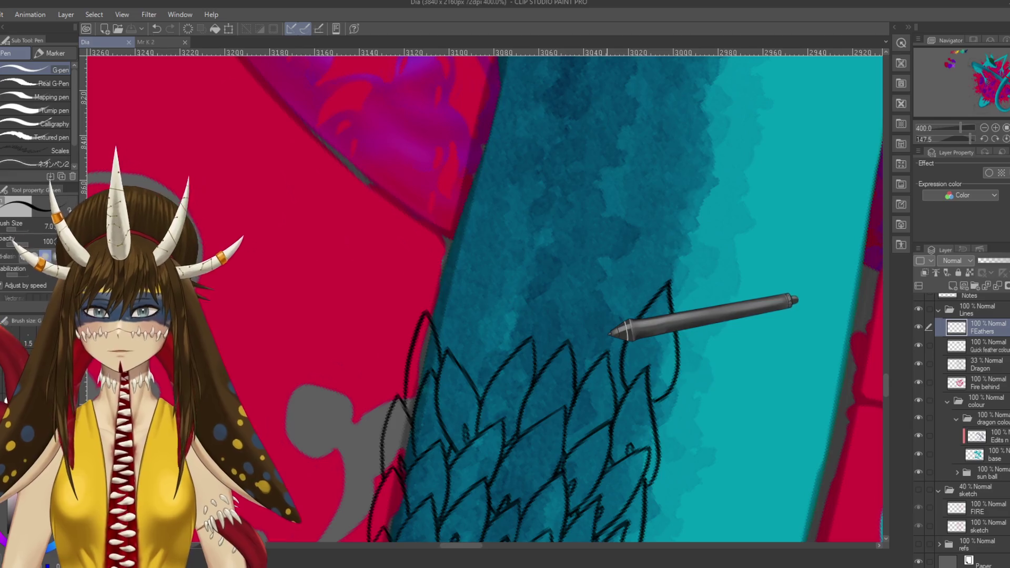
key("ctrl+alt+0")
mouse_move(610, 333)
left_mouse_down()
mouse_move(473, 376)
mouse_move(541, 513)
left_mouse_up()
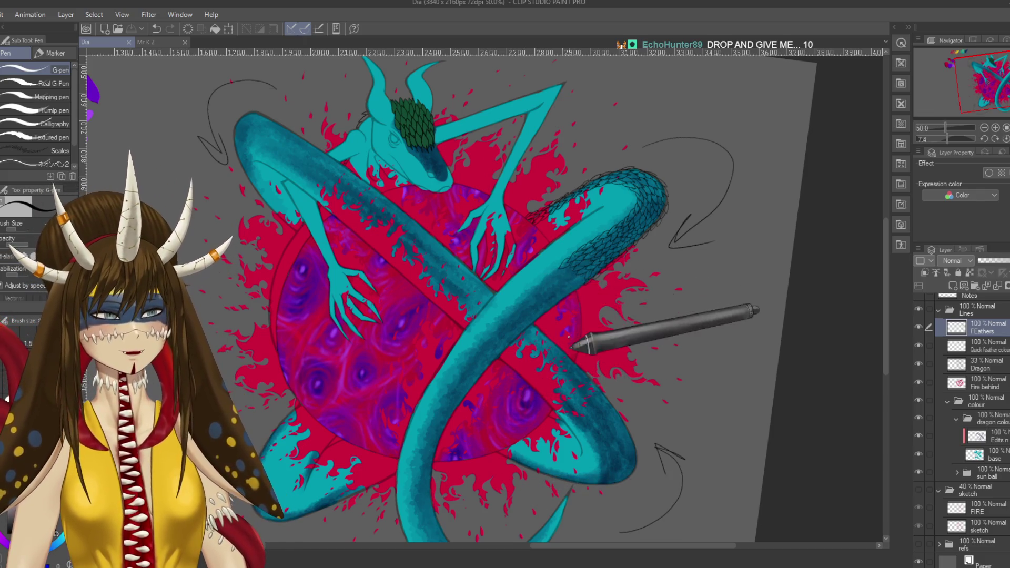
- Rotate the canvas about 127° and zoom to 150% on the tail where the feathers end
key("r")
mouse_move(639, 289)
left_mouse_down()
mouse_move(597, 242)
mouse_move(521, 463)
mouse_move(598, 407)
left_mouse_up()
key("p")
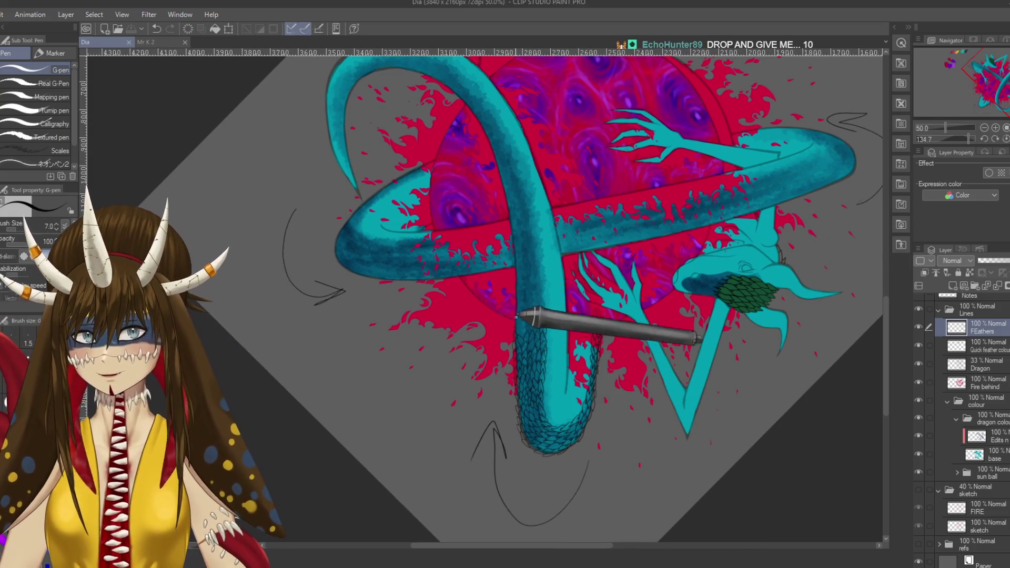
scroll(526, 276, "up", 2)
scroll(526, 276, "up", 1)
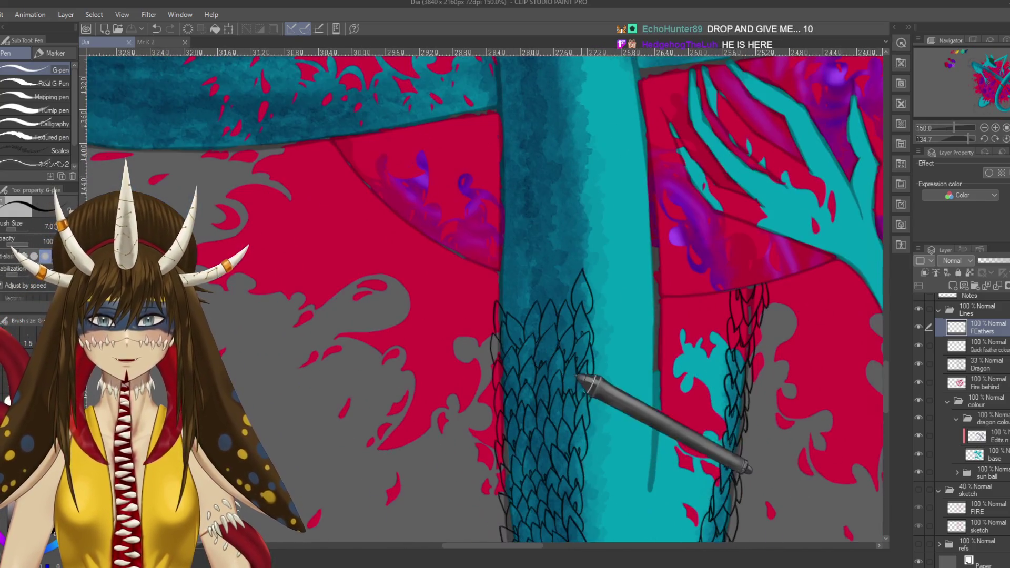
left_click_drag(592, 507, 622, 334)
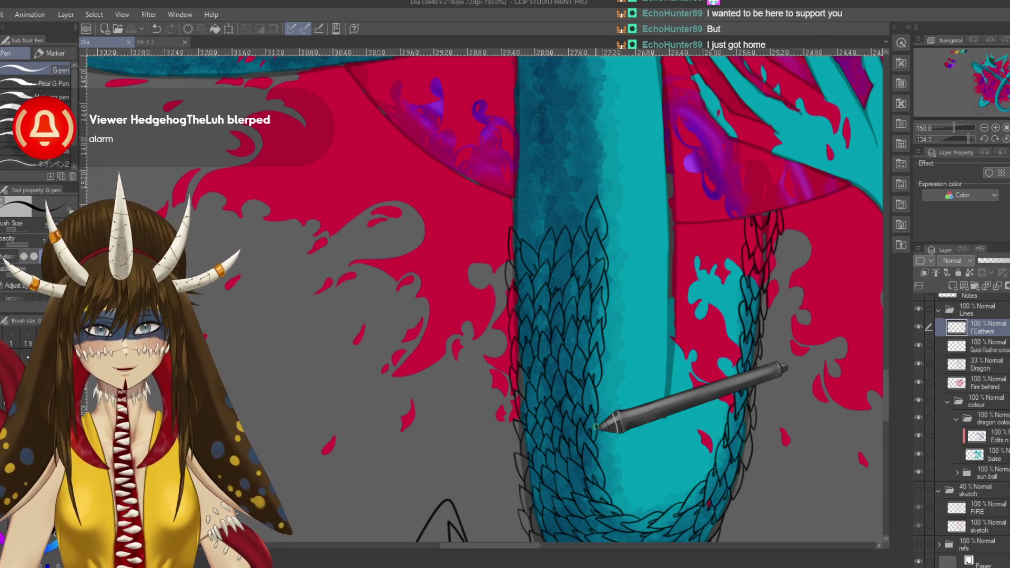
- Select the Quick feather colour layer and bring the head's green feathers into view
left_click(984, 346)
mouse_move(778, 293)
left_mouse_down()
mouse_move(631, 266)
mouse_move(485, 259)
left_mouse_up()
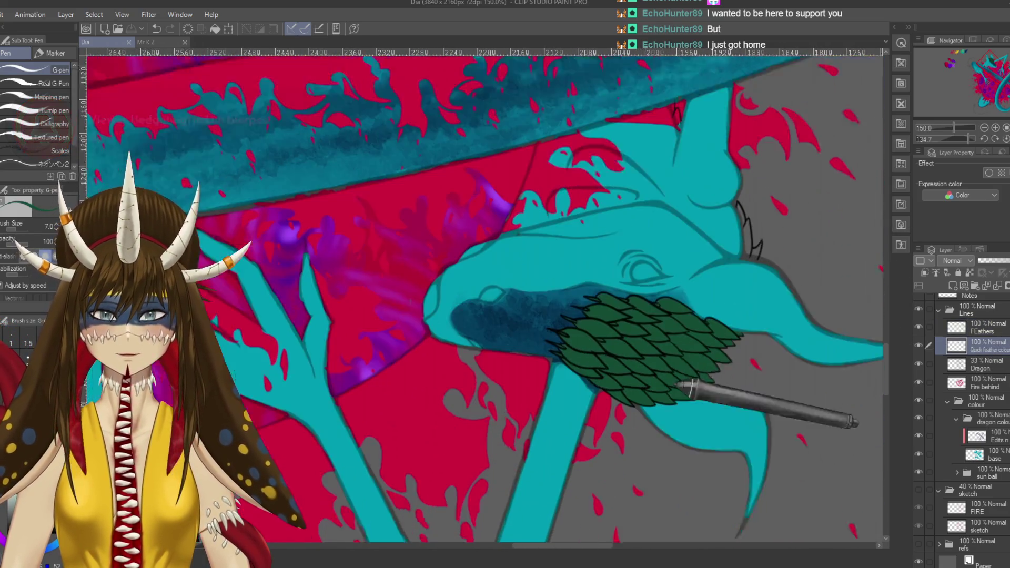
- Zoom in on the tail edge and paint dark green into the edge feathers, working upward
left_click_drag(676, 386, 720, 263)
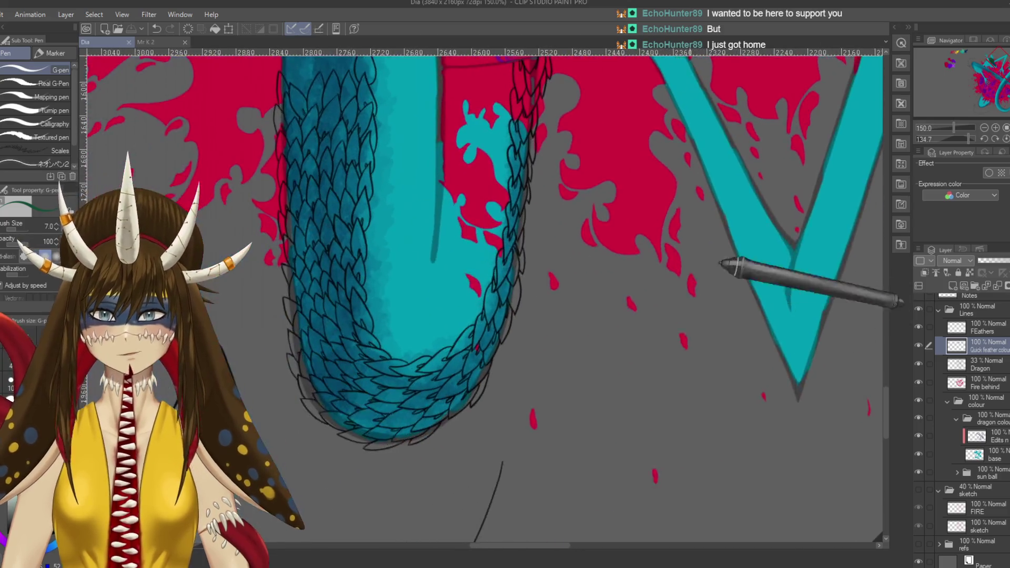
key("ctrl+plus")
key("ctrl+plus")
key("ctrl+plus")
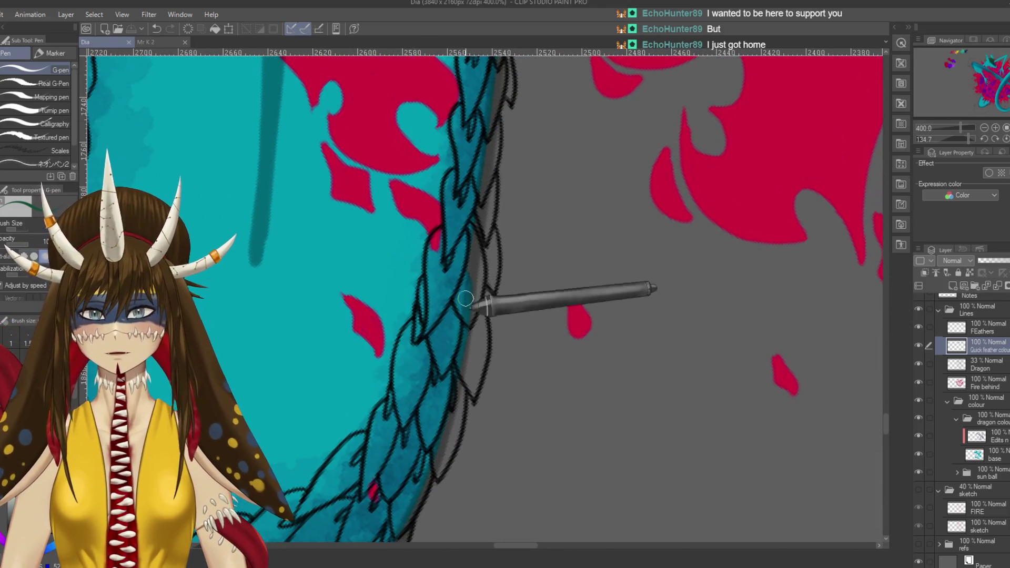
mouse_move(466, 299)
left_mouse_down()
mouse_move(432, 318)
mouse_move(426, 311)
mouse_move(436, 246)
left_mouse_up()
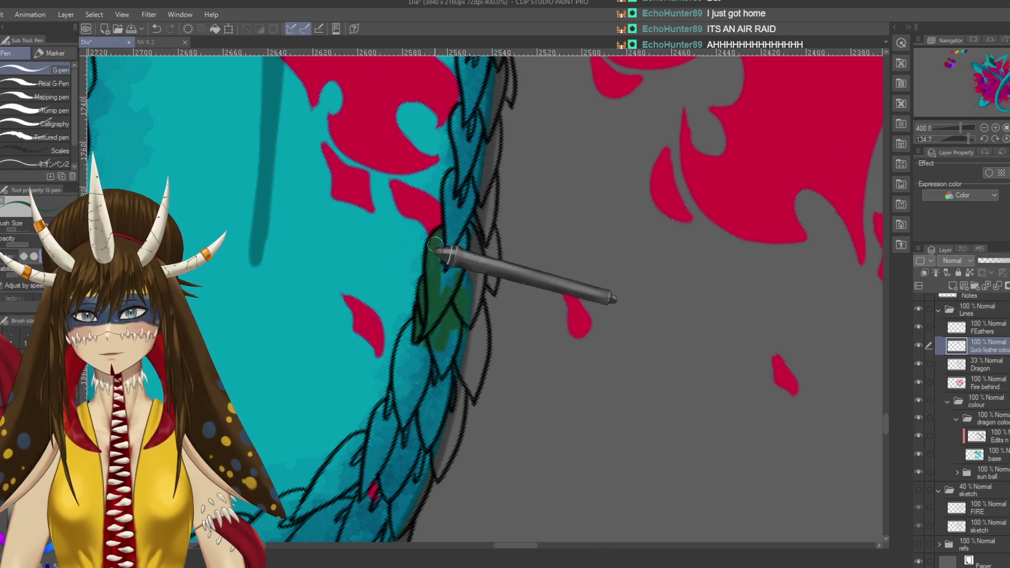
left_click_drag(446, 237, 455, 233)
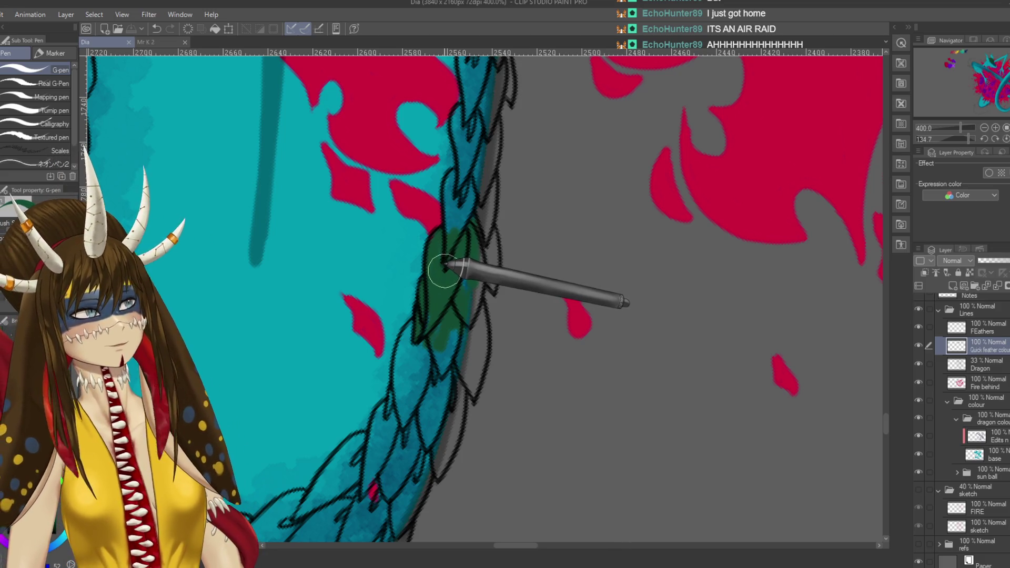
mouse_move(447, 287)
left_mouse_down()
mouse_move(453, 237)
mouse_move(468, 215)
left_mouse_up()
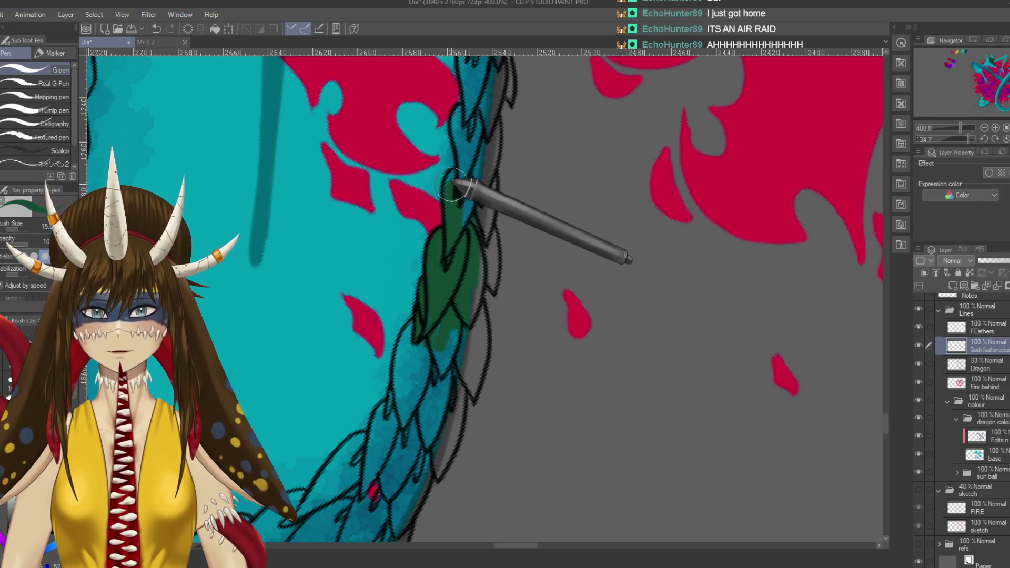
scroll(474, 211, "up", 3)
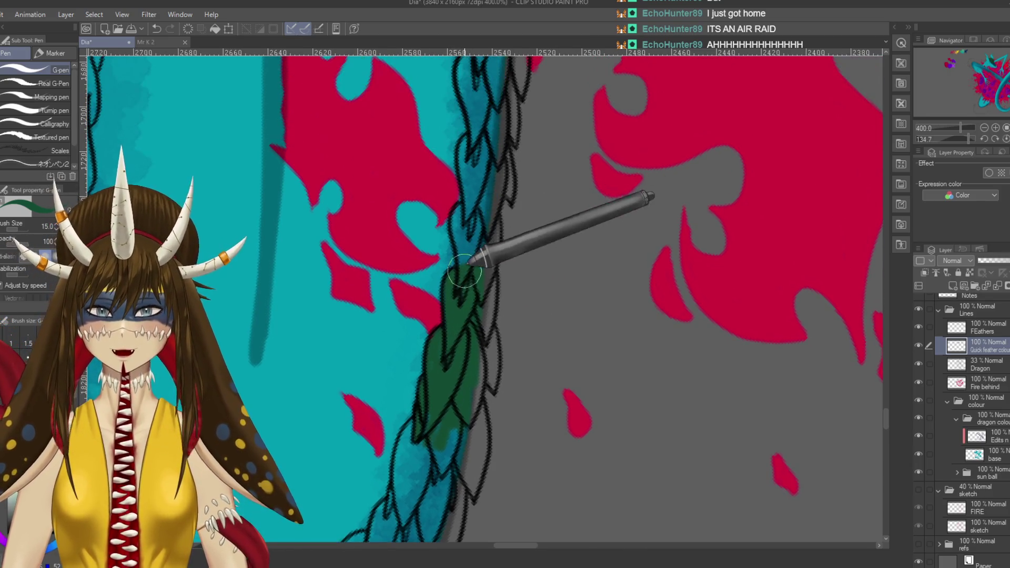
left_click_drag(462, 269, 459, 213)
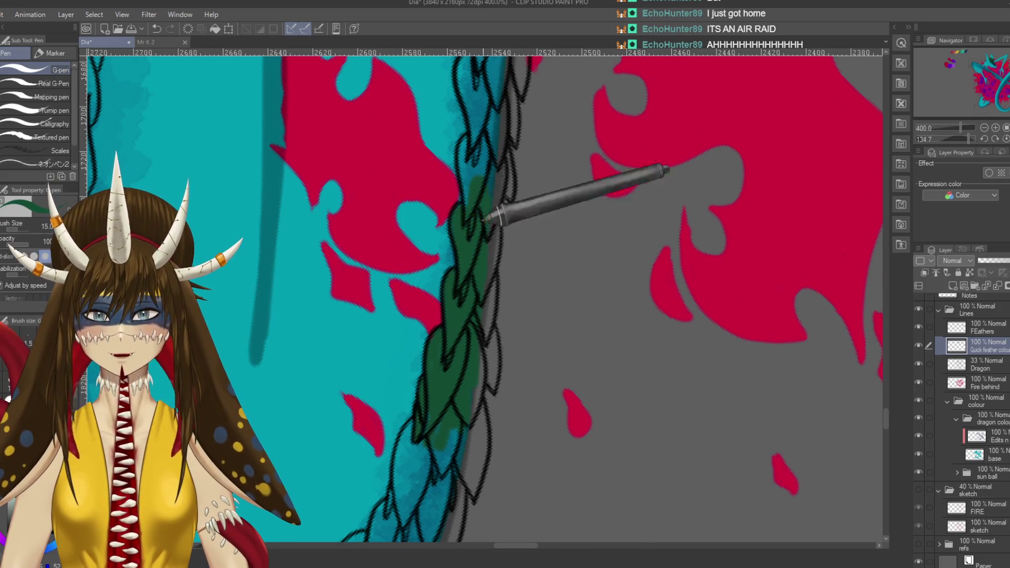
- Carry the green fill up into the upper edge feathers and the braid's feathers
scroll(473, 280, "up", 2)
left_click_drag(472, 231, 474, 221)
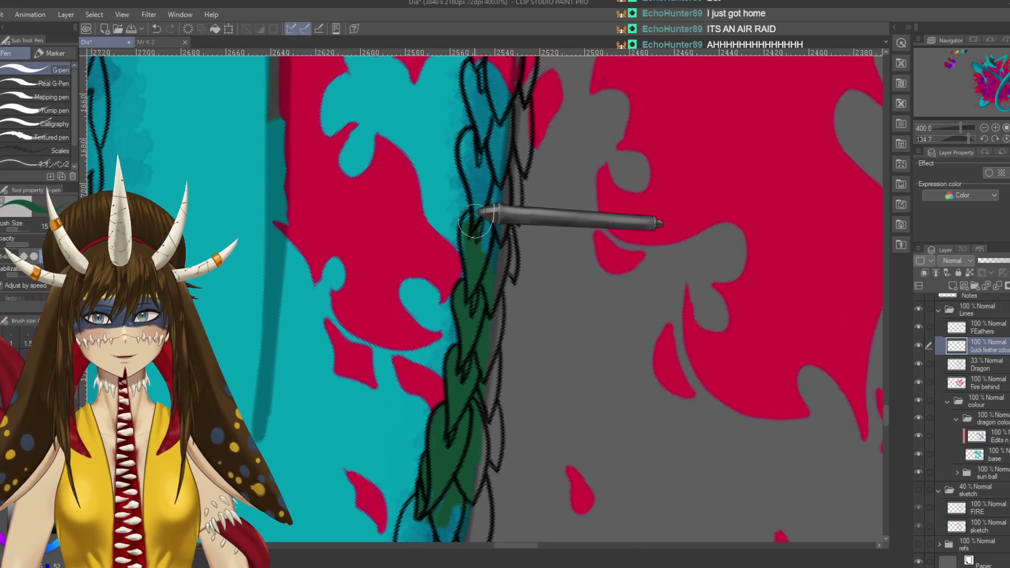
scroll(472, 225, "up", 3)
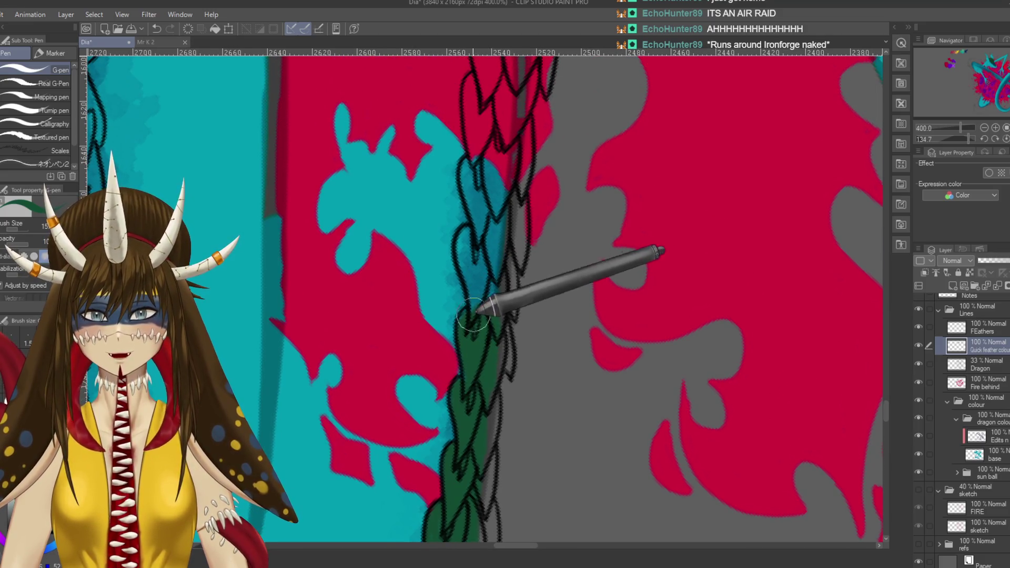
scroll(487, 300, "up", 1)
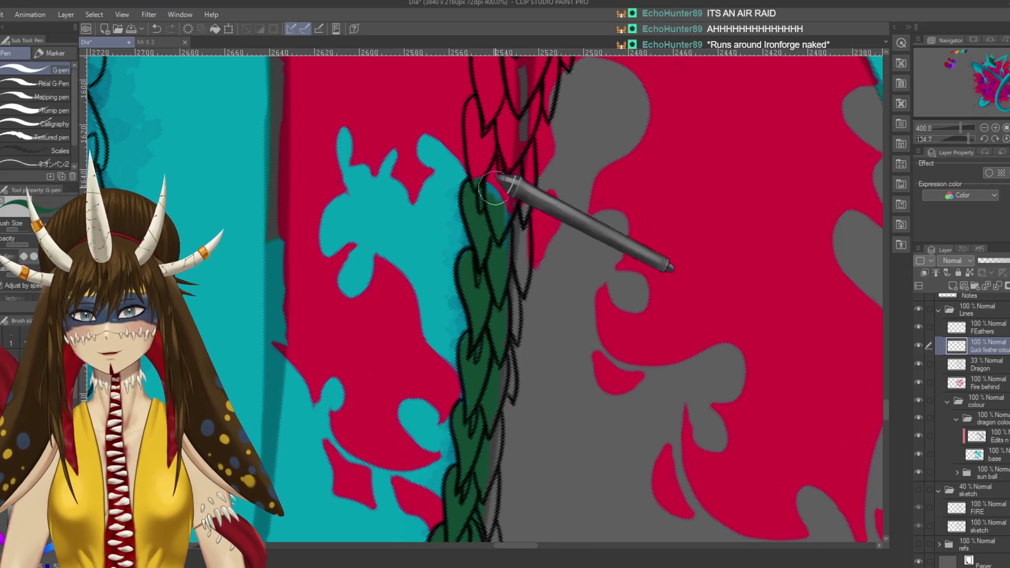
left_click_drag(495, 187, 488, 316)
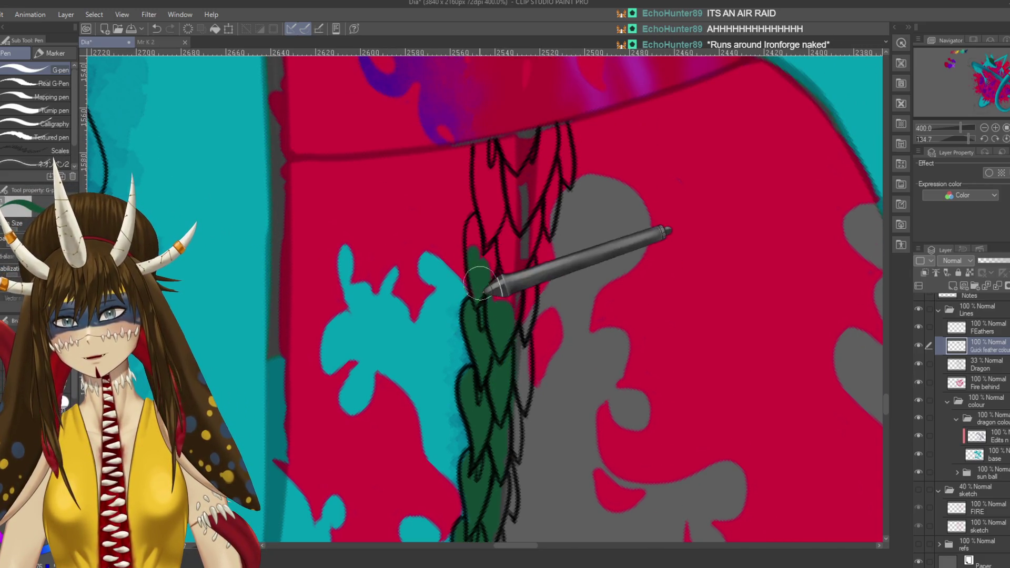
scroll(507, 253, "up", 2)
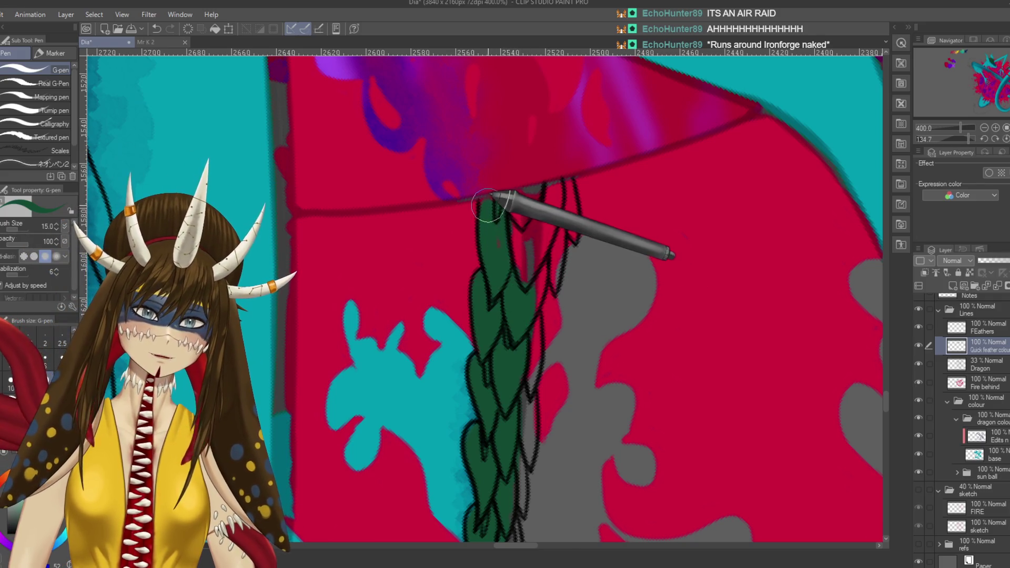
mouse_move(503, 205)
left_mouse_down()
mouse_move(566, 182)
mouse_move(572, 217)
left_mouse_up()
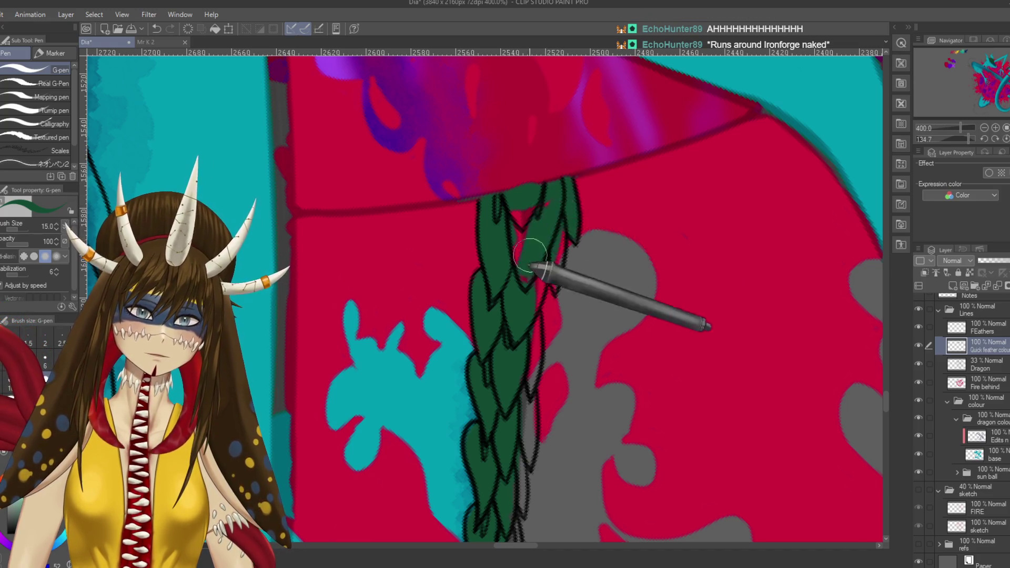
left_click_drag(557, 218, 552, 242)
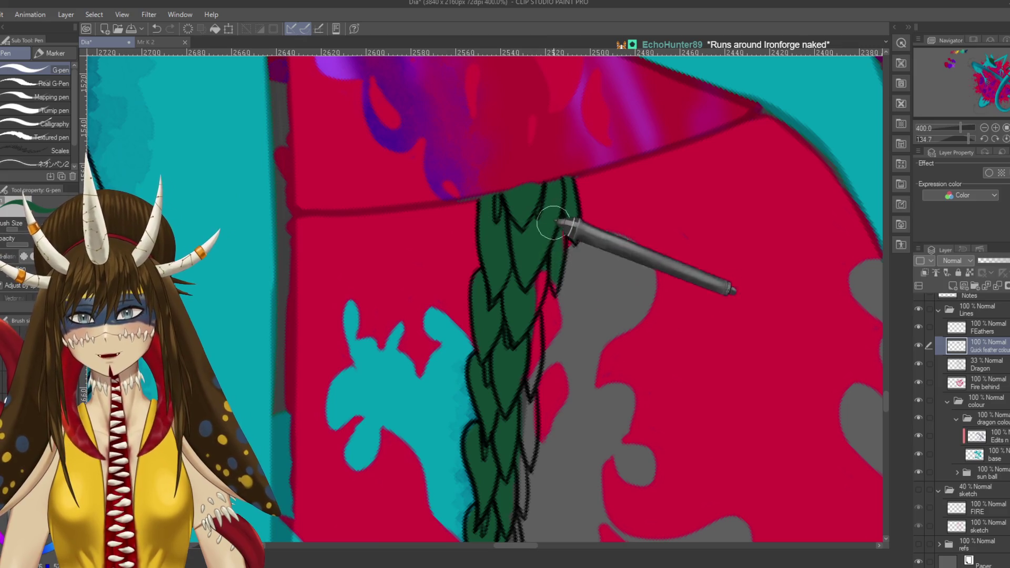
mouse_move(524, 147)
left_mouse_down()
mouse_move(451, 387)
mouse_move(413, 254)
mouse_move(465, 245)
mouse_move(519, 176)
left_mouse_up()
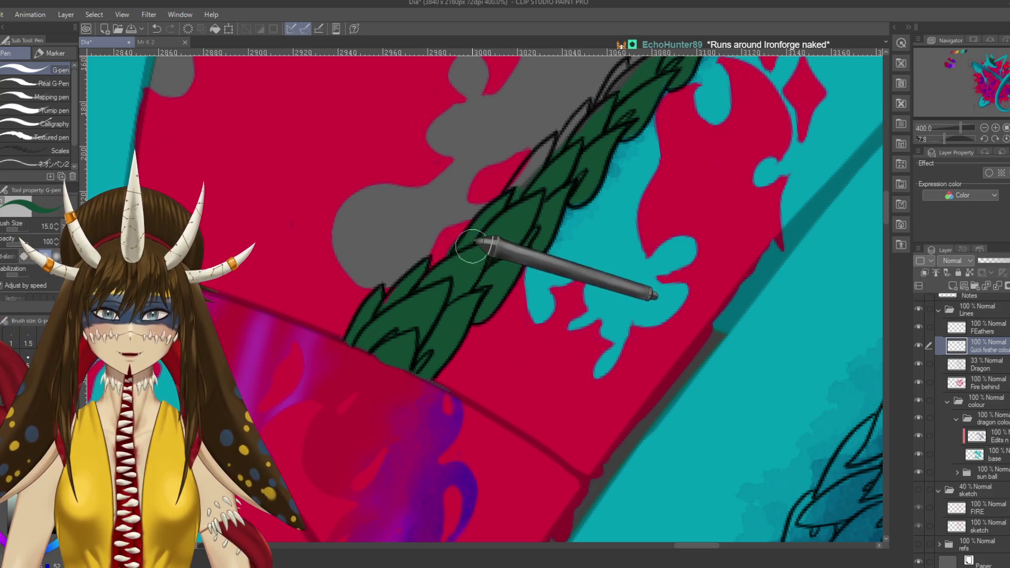
- Repaint green along the braid's left edge, shrink the brush to 7, and save
key("ctrl+z")
left_click_drag(459, 253, 543, 165)
left_click_drag(536, 218, 473, 270)
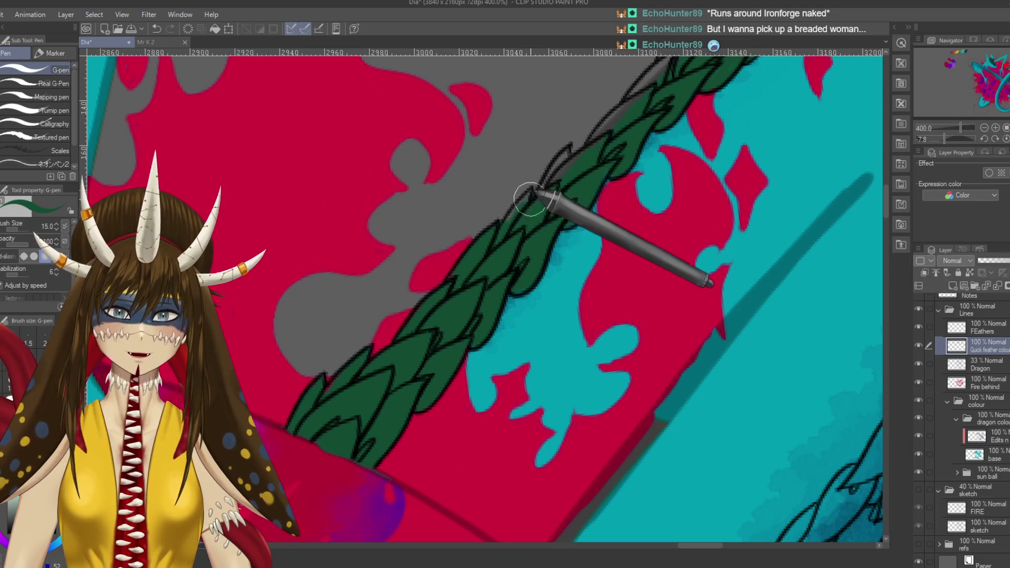
key("bracketleft")
key("bracketleft")
key("bracketleft")
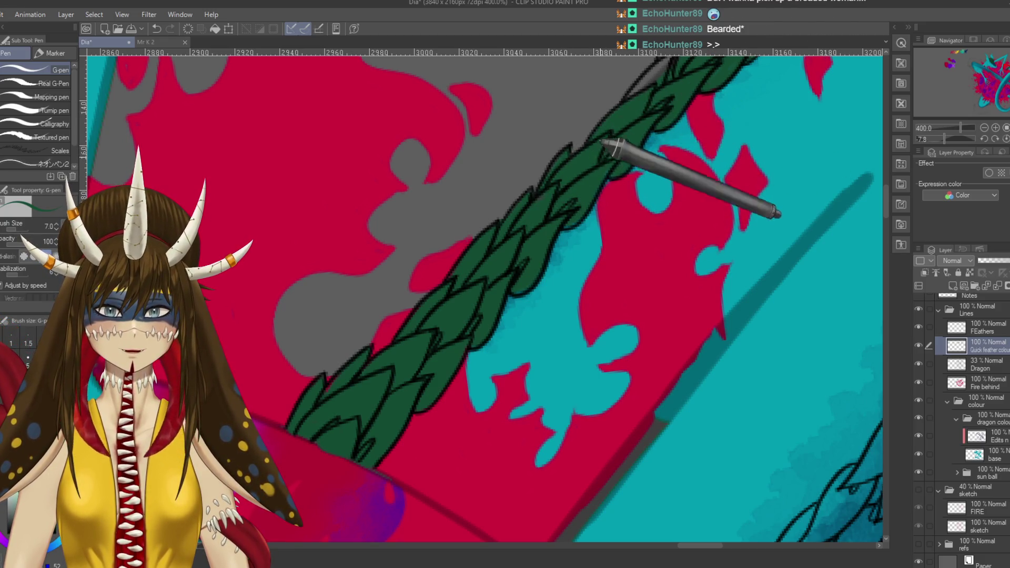
left_click_drag(609, 146, 556, 232)
key("ctrl+s")
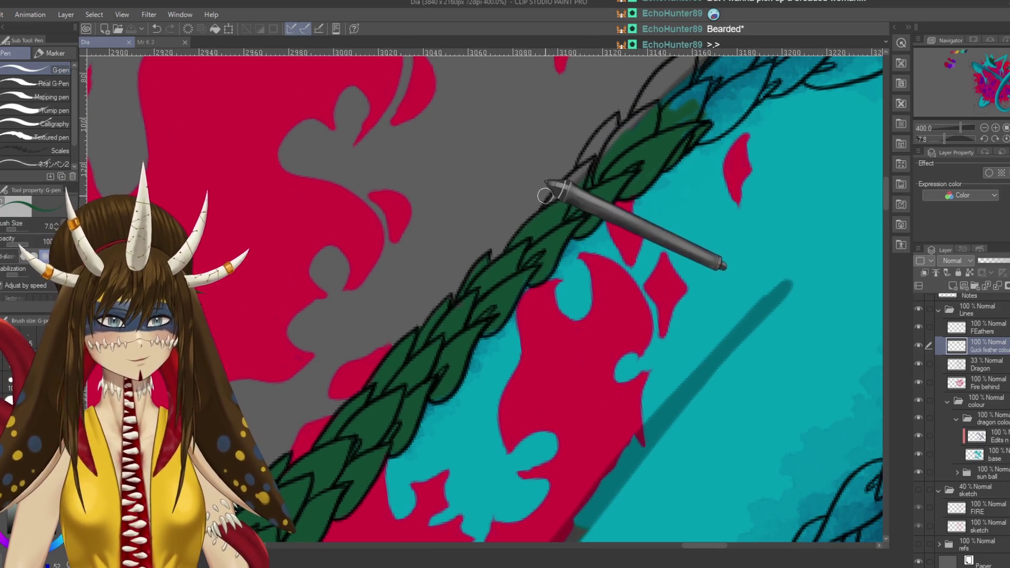
- Add a short green stroke and follow the braid up to where it meets the teal scales
left_click_drag(567, 199, 579, 182)
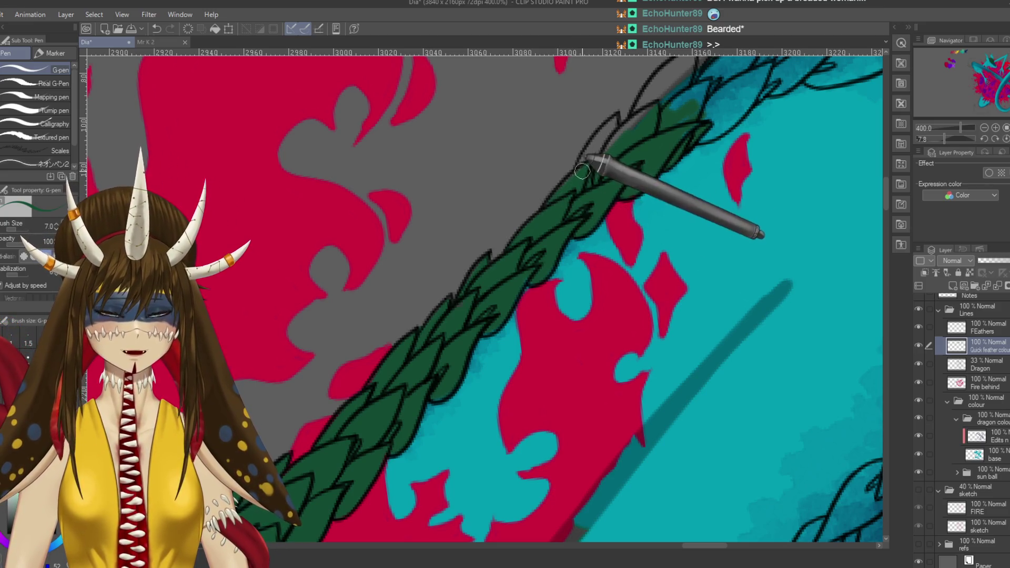
left_click_drag(578, 175, 535, 263)
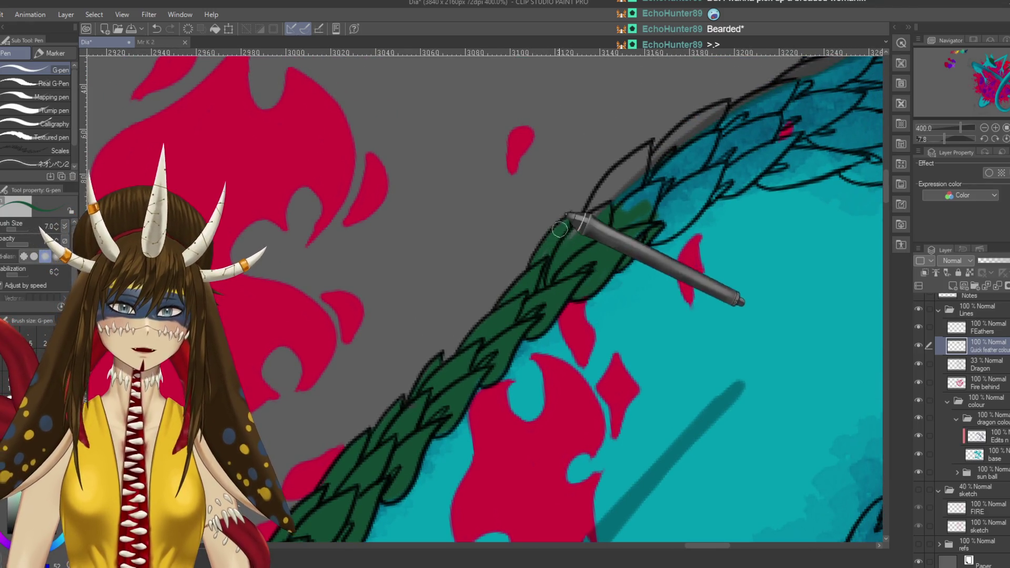
mouse_move(611, 202)
left_mouse_down()
mouse_move(587, 237)
mouse_move(575, 293)
left_mouse_up()
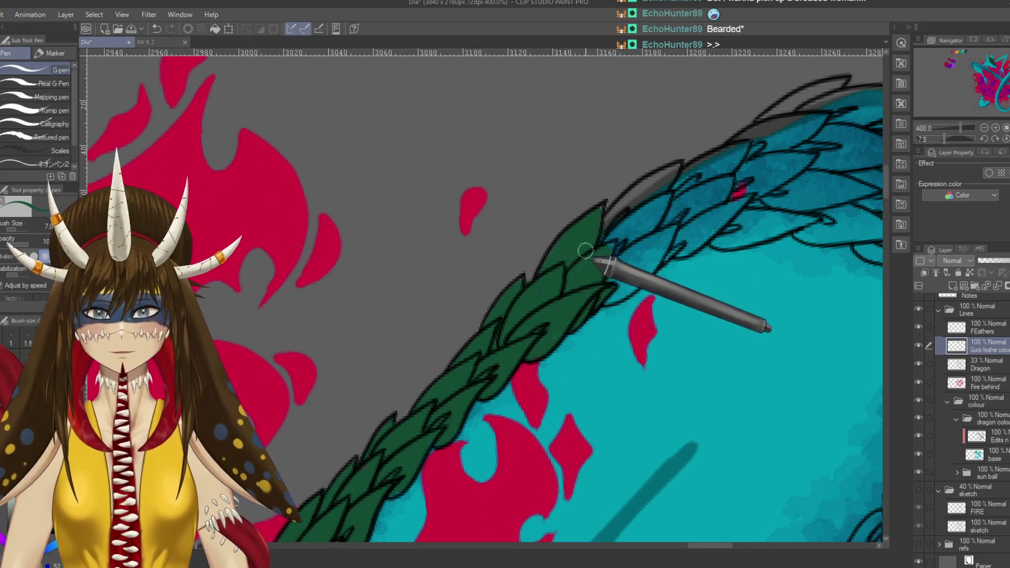
scroll(595, 158, "down", 5)
- Paint green along the top of the braid, then rotate the view so the feathers run vertically
scroll(592, 149, "down", 2)
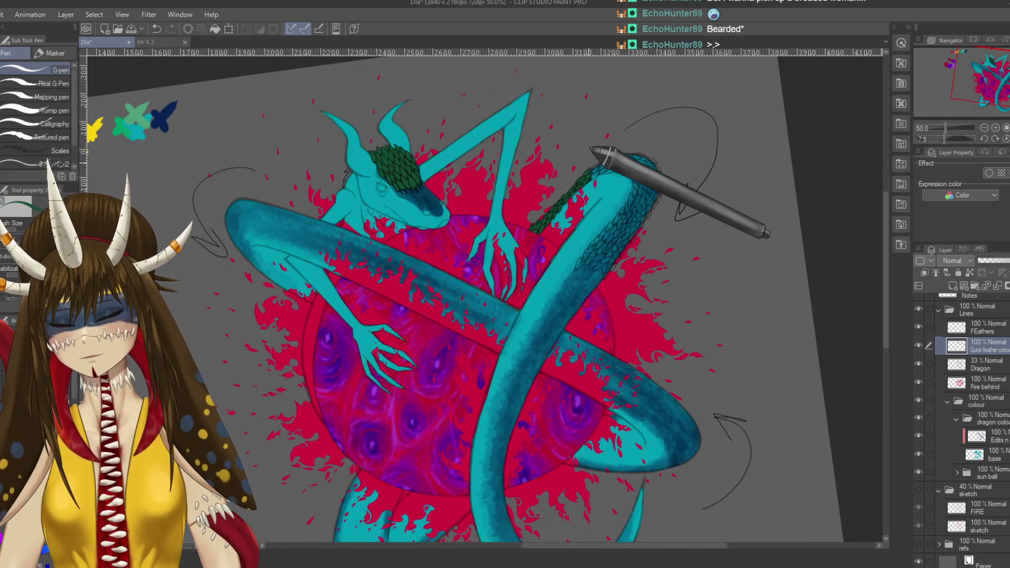
scroll(592, 148, "down", 1)
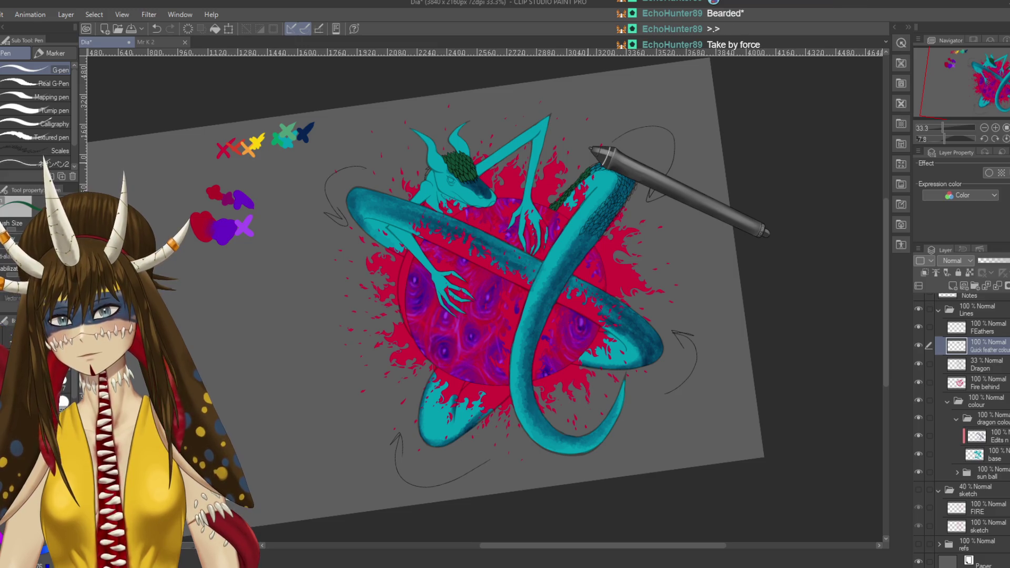
scroll(592, 149, "up", 3)
scroll(592, 148, "up", 3)
scroll(592, 148, "up", 2)
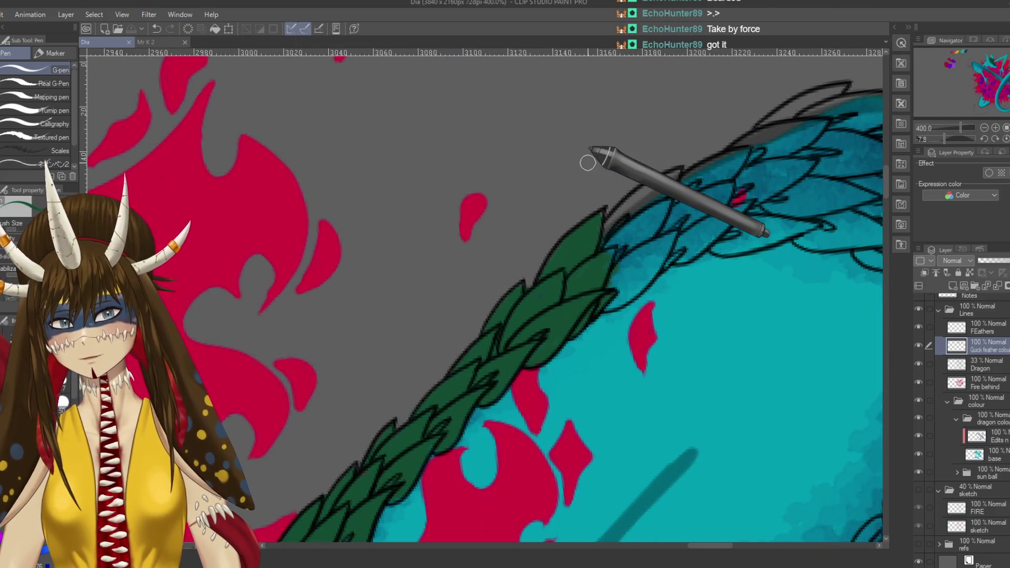
mouse_move(605, 226)
left_mouse_down()
mouse_move(655, 181)
mouse_move(547, 232)
left_mouse_up()
key("r")
key("p")
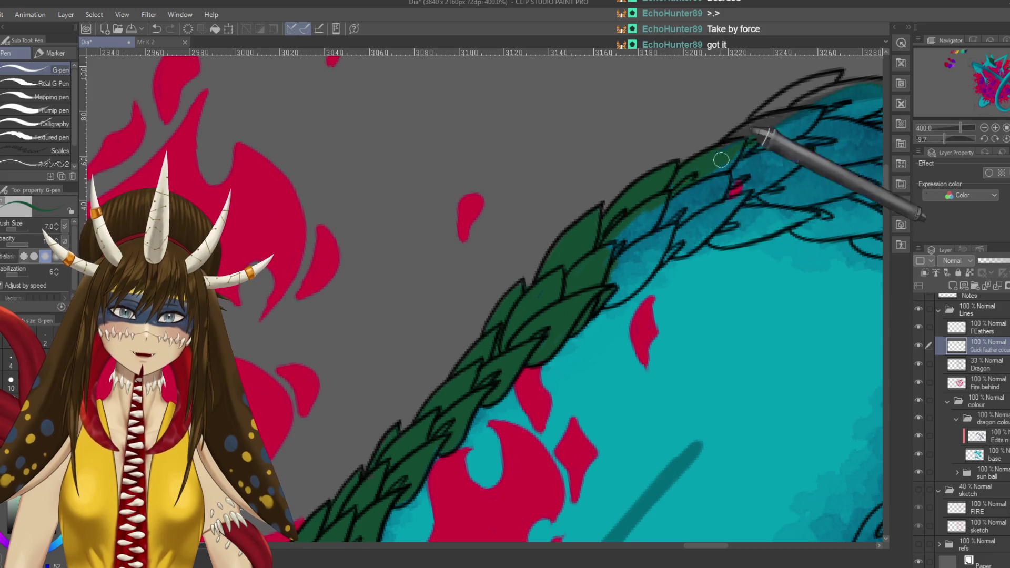
key("r")
mouse_move(654, 203)
left_mouse_down()
mouse_move(335, 370)
mouse_move(575, 267)
left_mouse_up()
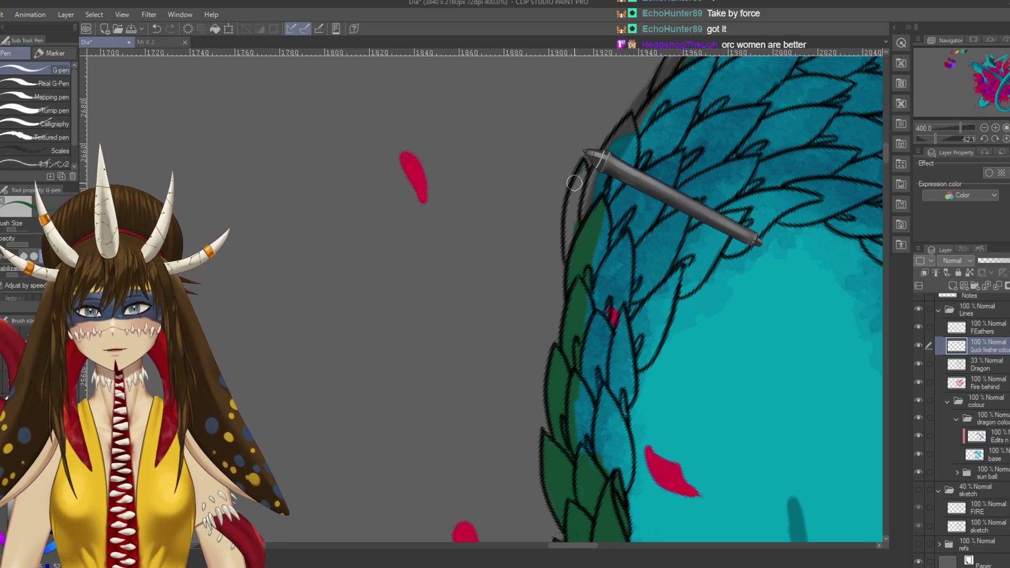
- Paint green over the bluish feathers and along their upper-left edge
left_click_drag(575, 226, 584, 163)
left_click_drag(582, 201, 621, 162)
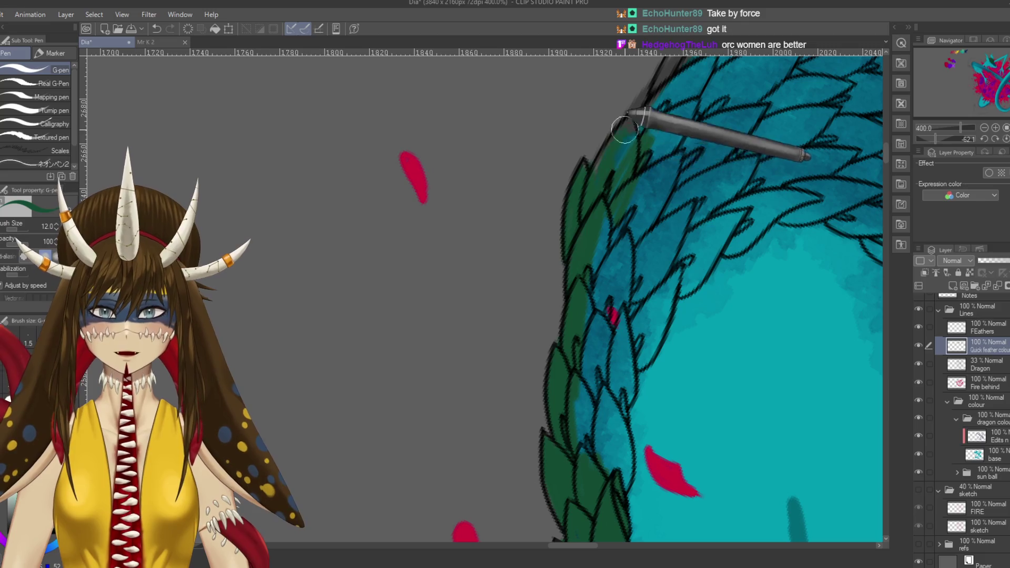
mouse_move(634, 118)
left_mouse_down()
mouse_move(606, 207)
mouse_move(630, 155)
left_mouse_up()
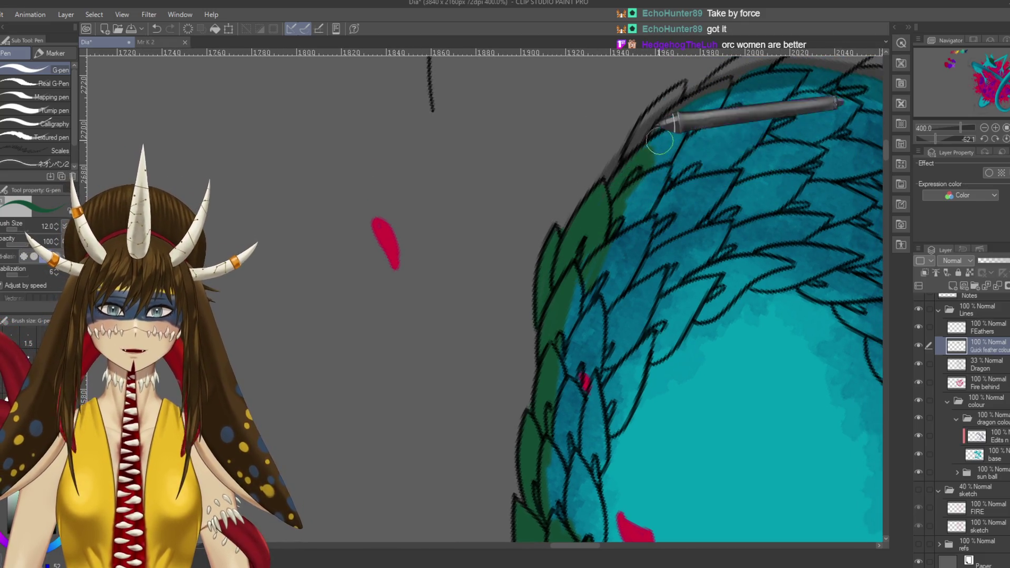
left_click_drag(656, 122, 653, 162)
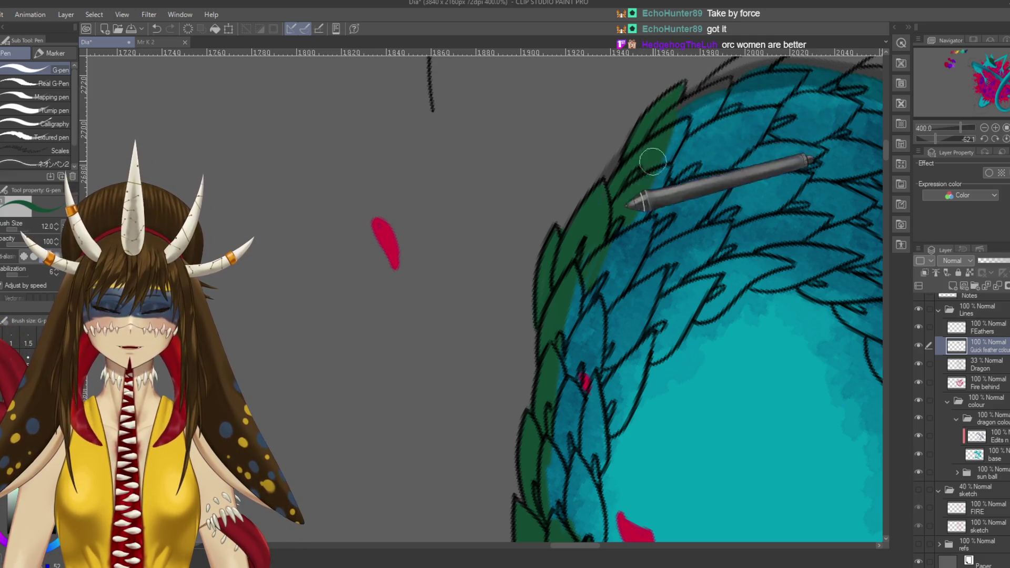
left_click_drag(582, 349, 598, 225)
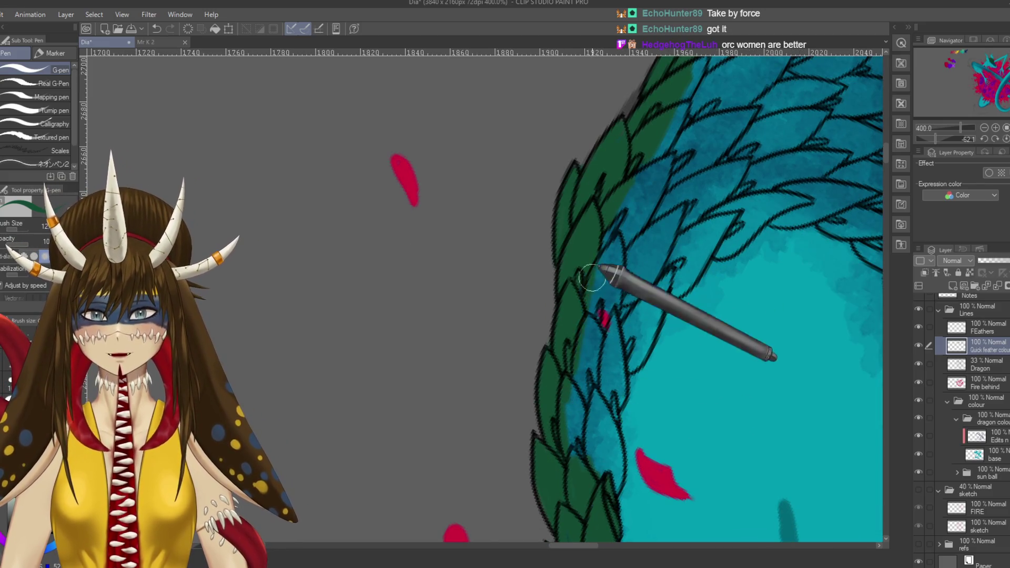
scroll(592, 277, "down", 5)
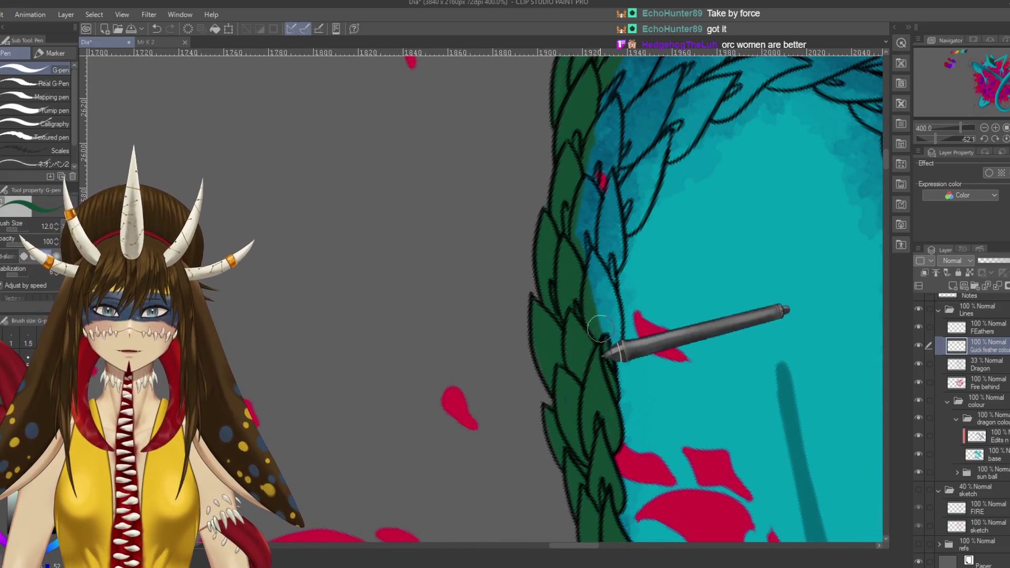
- Cover the remaining blue along the lower feather edge with green, then switch to the eraser
mouse_move(600, 329)
left_mouse_down()
mouse_move(616, 255)
mouse_move(585, 182)
left_mouse_up()
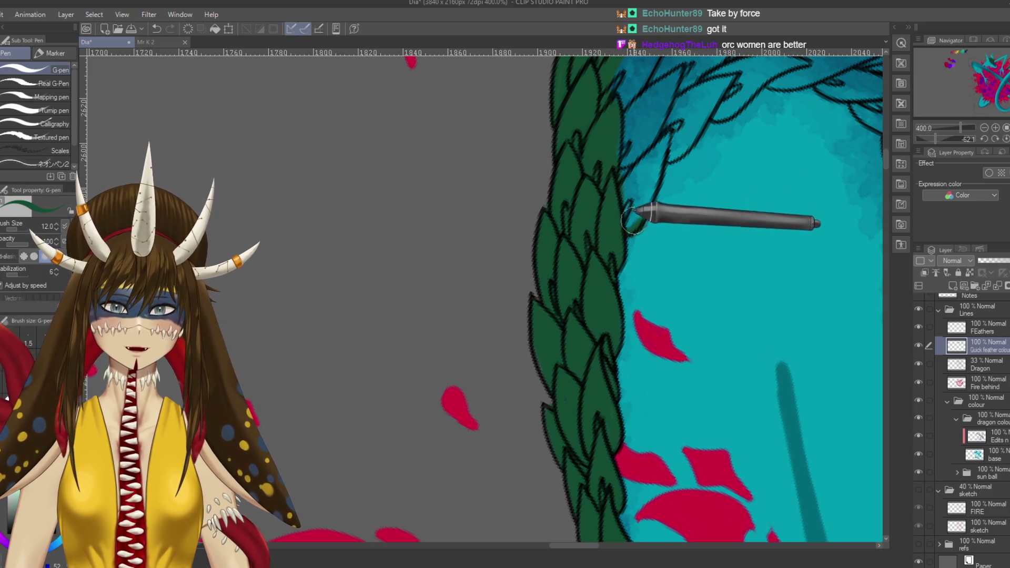
left_click_drag(626, 230, 630, 146)
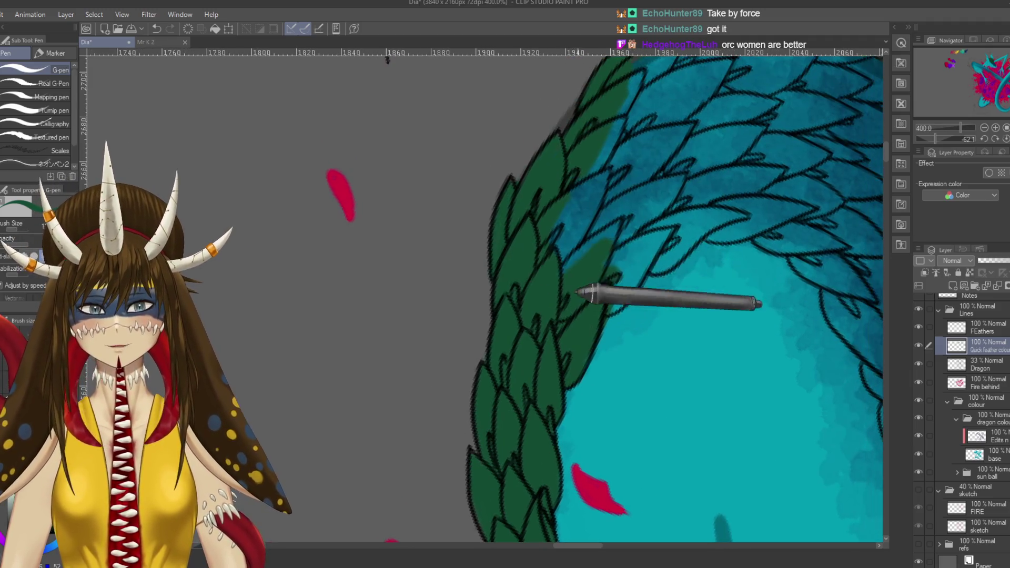
left_click_drag(654, 95, 582, 293)
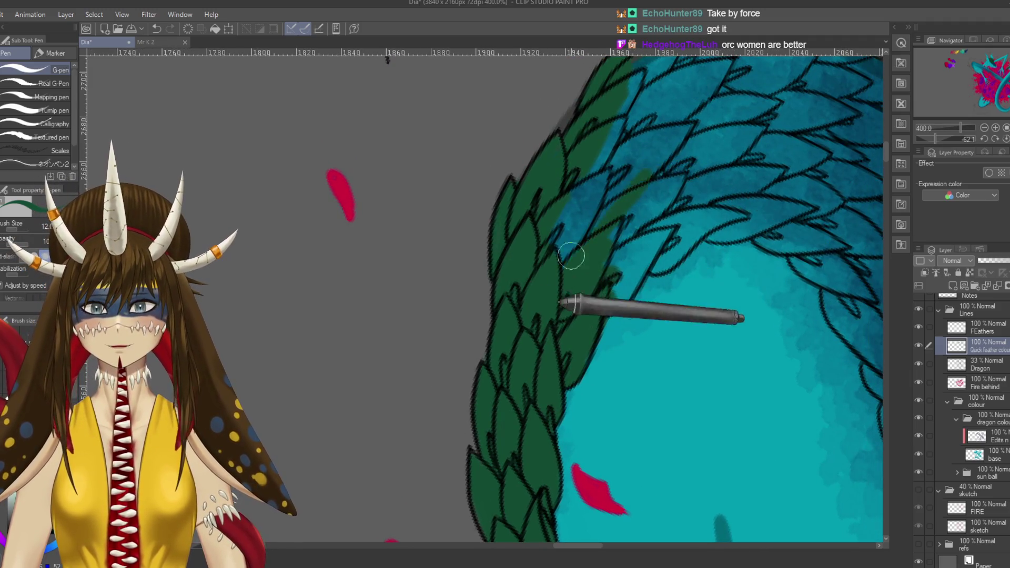
left_click_drag(618, 143, 609, 309)
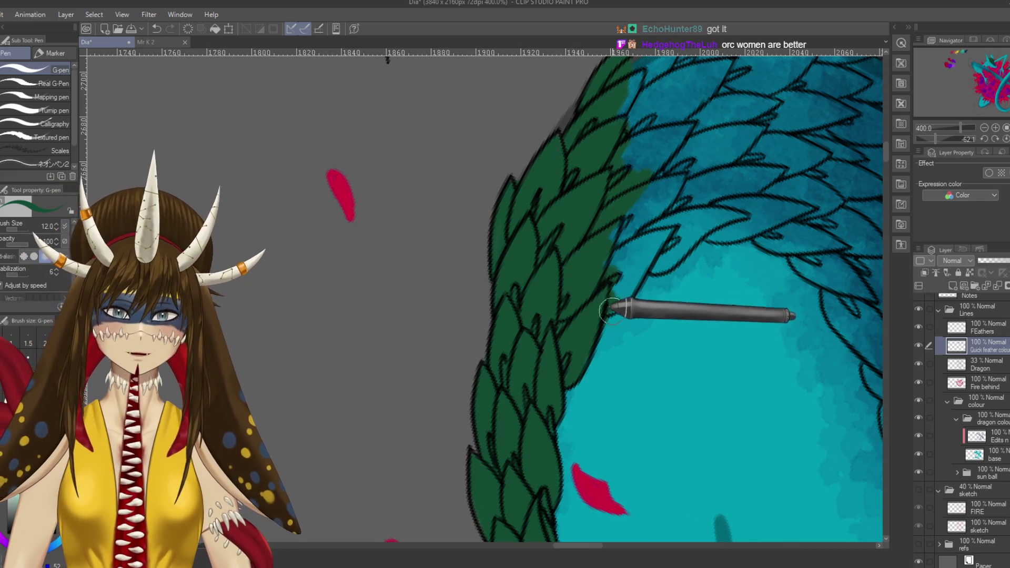
mouse_move(664, 231)
left_mouse_down()
mouse_move(629, 254)
mouse_move(642, 165)
mouse_move(614, 142)
mouse_move(617, 154)
left_mouse_up()
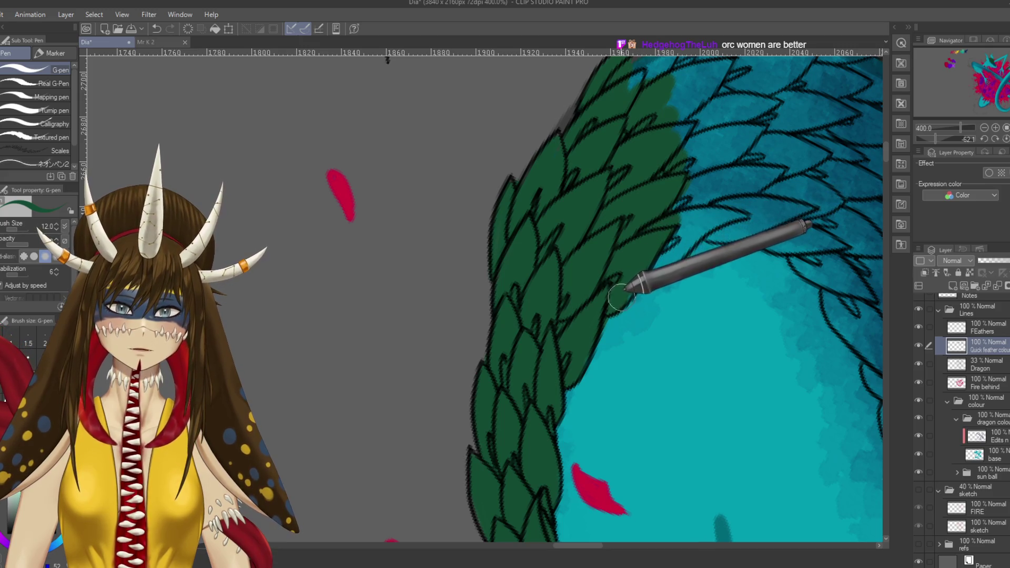
key("e")
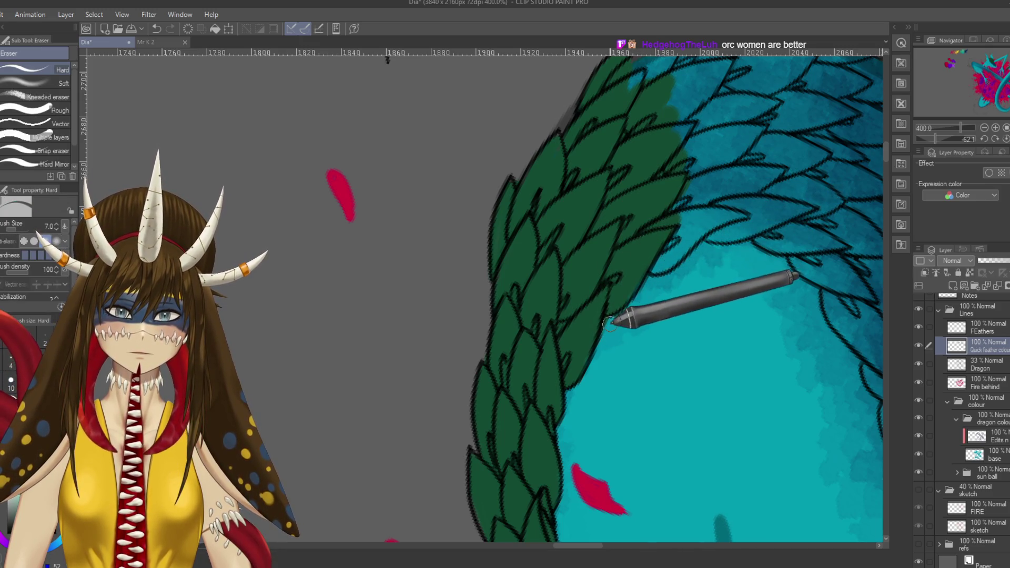
scroll(609, 324, "down", 6)
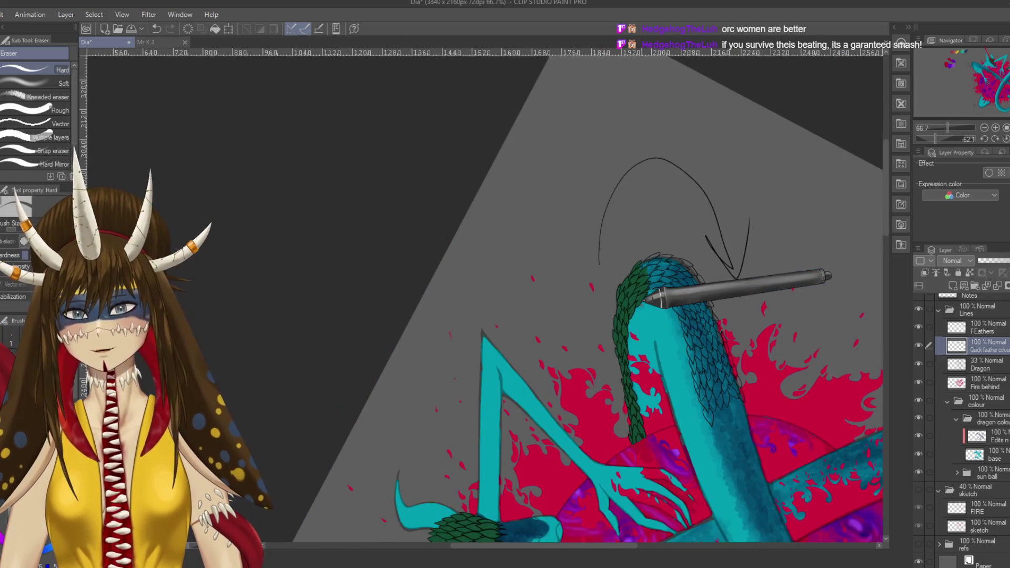
left_click_drag(643, 303, 664, 359)
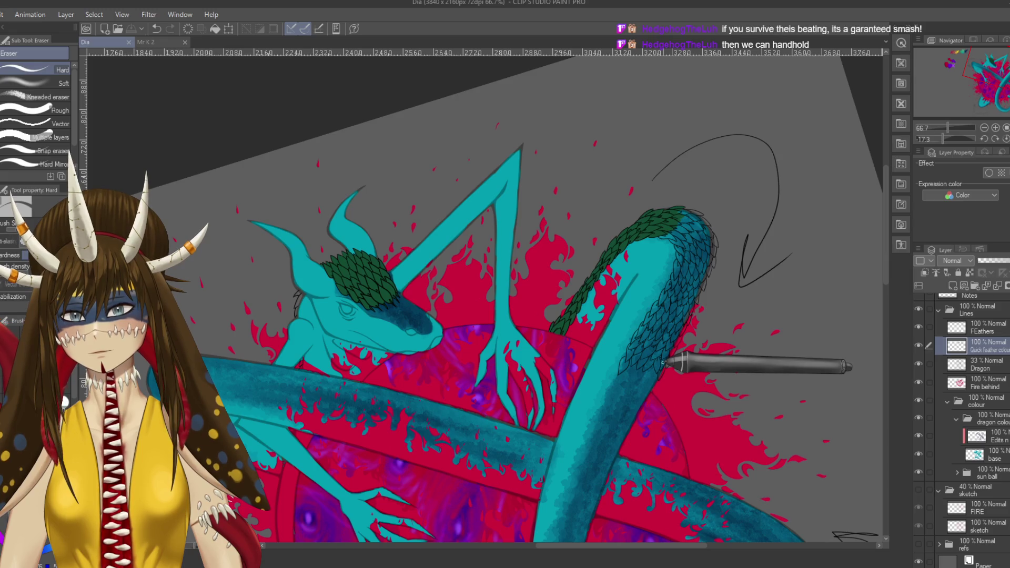
key("m")
mouse_move(679, 129)
left_mouse_down()
mouse_move(705, 168)
mouse_move(539, 223)
left_mouse_up()
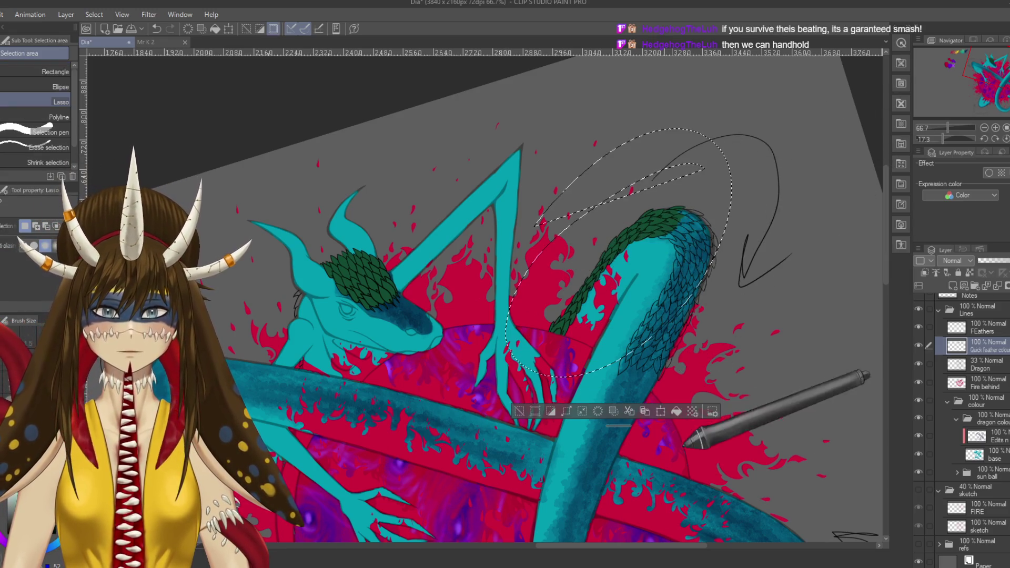
left_click(630, 411)
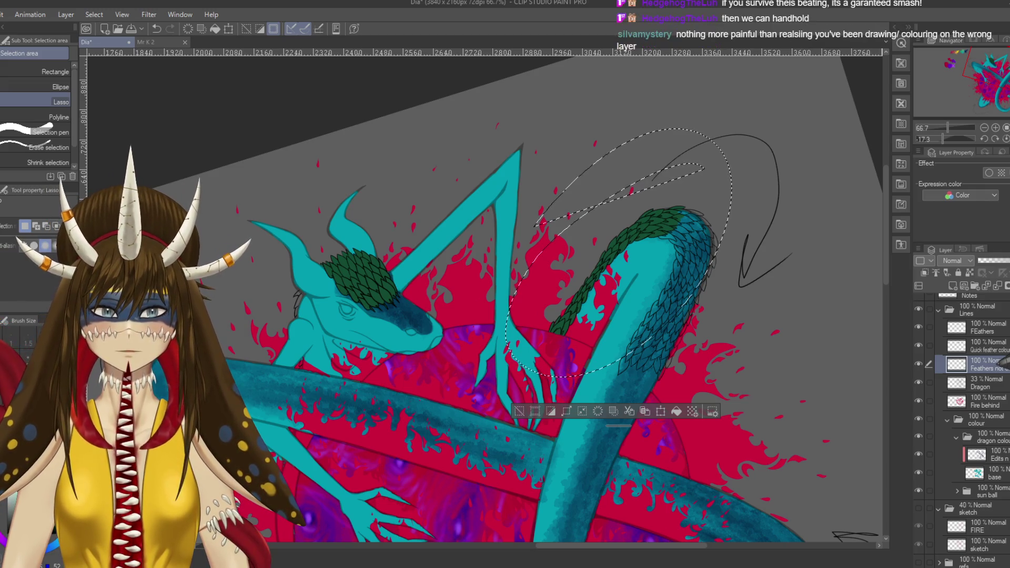
key("ctrl+e")
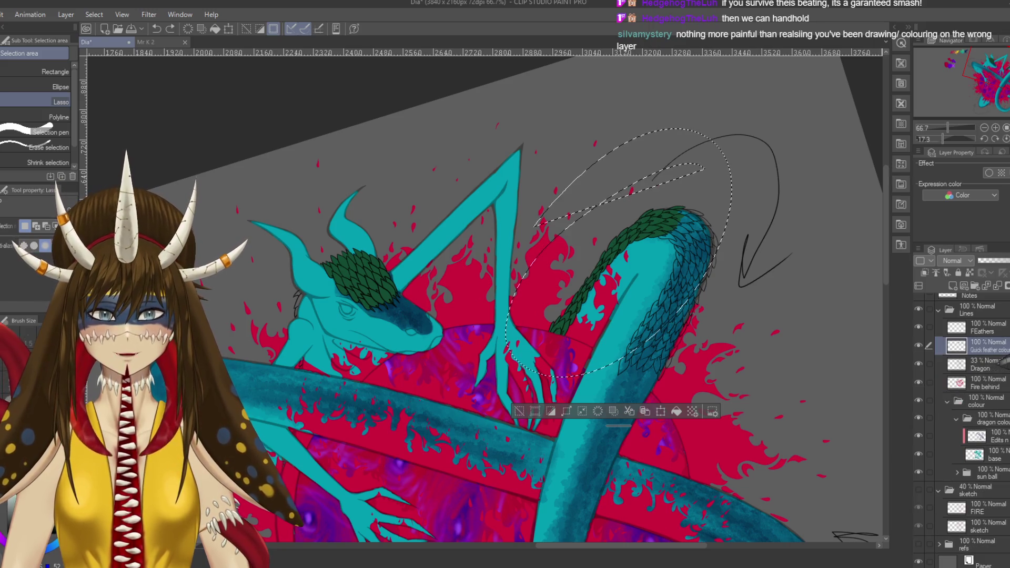
left_click(519, 411)
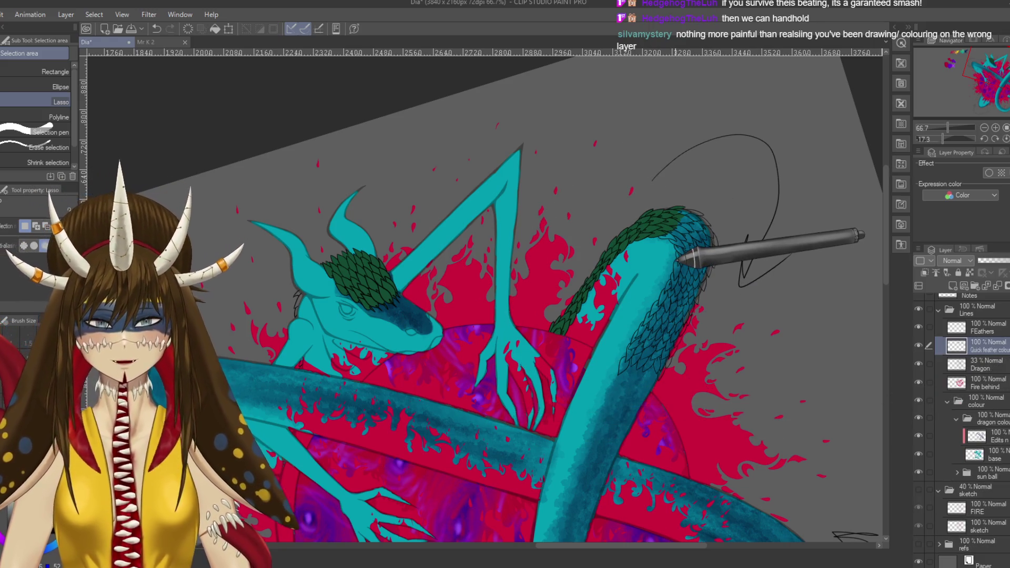
- Rotate the canvas along the tail and paint green over the blue feathers at its edge
scroll(678, 259, "up", 1)
scroll(679, 259, "up", 1)
scroll(571, 292, "up", 1)
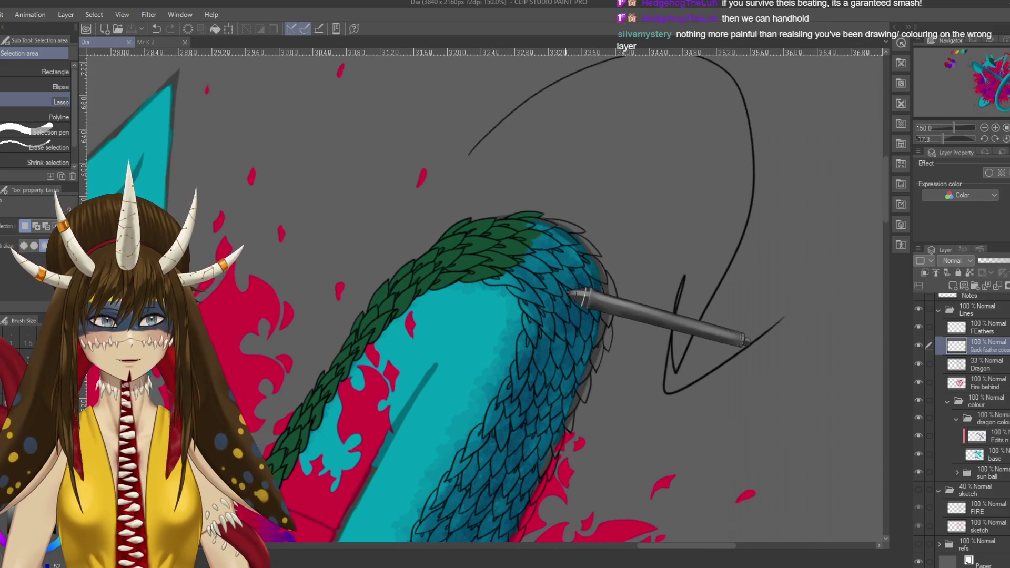
key("r")
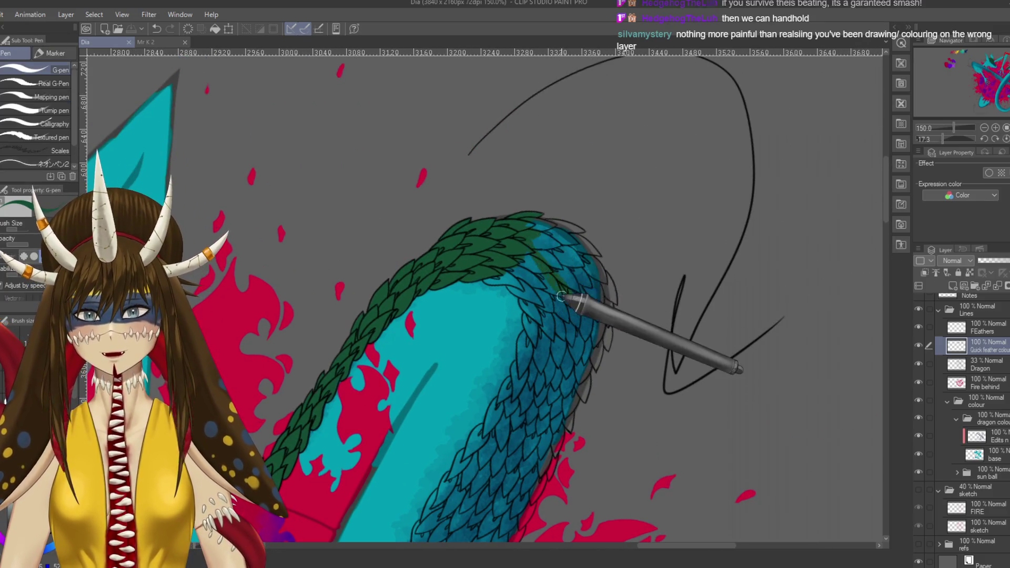
left_click_drag(416, 209, 360, 465)
key("p")
scroll(405, 461, "up", 3)
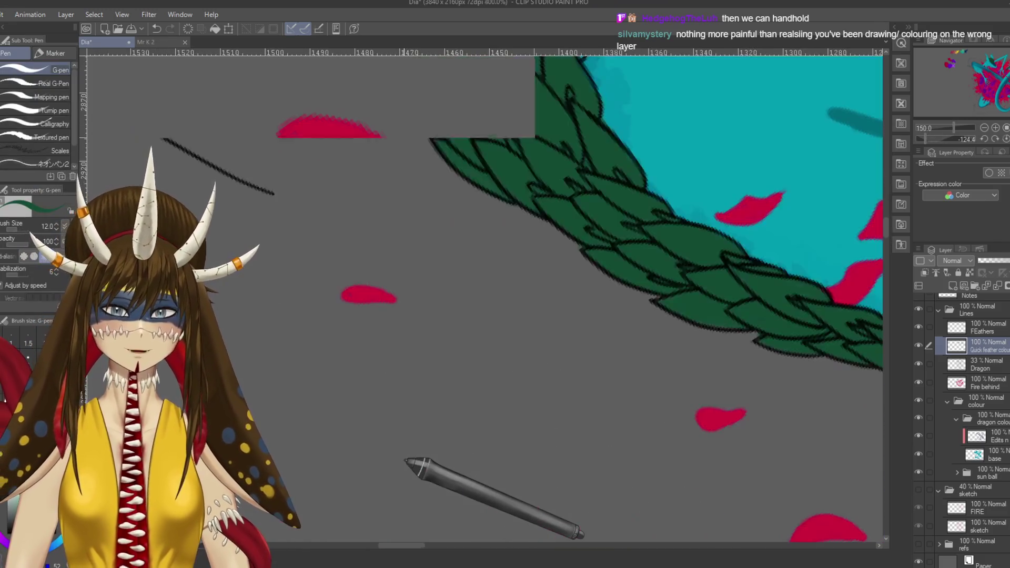
scroll(567, 226, "up", 1)
scroll(567, 225, "down", 2)
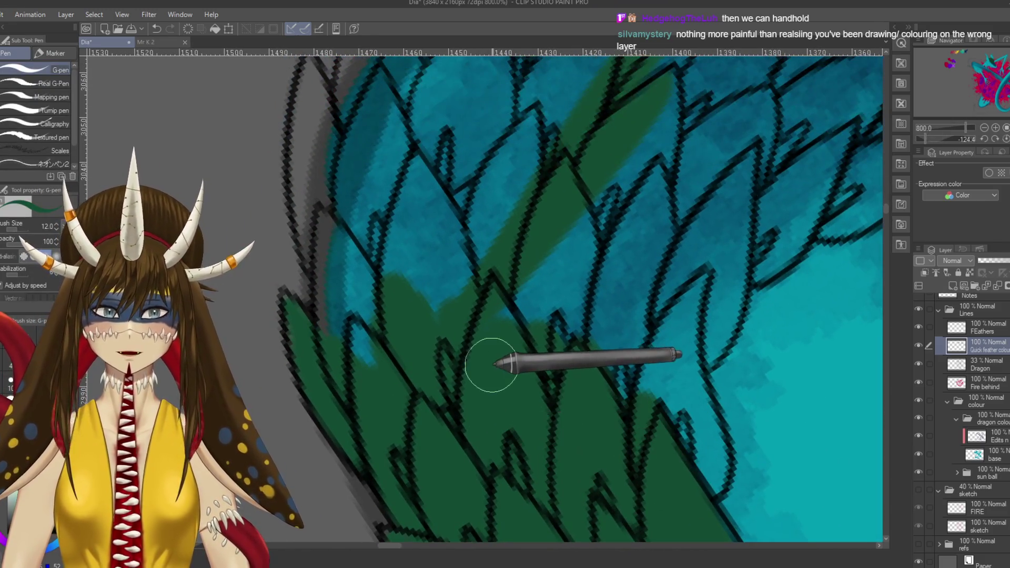
scroll(495, 363, "down", 1)
mouse_move(494, 363)
left_mouse_down()
mouse_move(567, 325)
mouse_move(518, 333)
left_mouse_up()
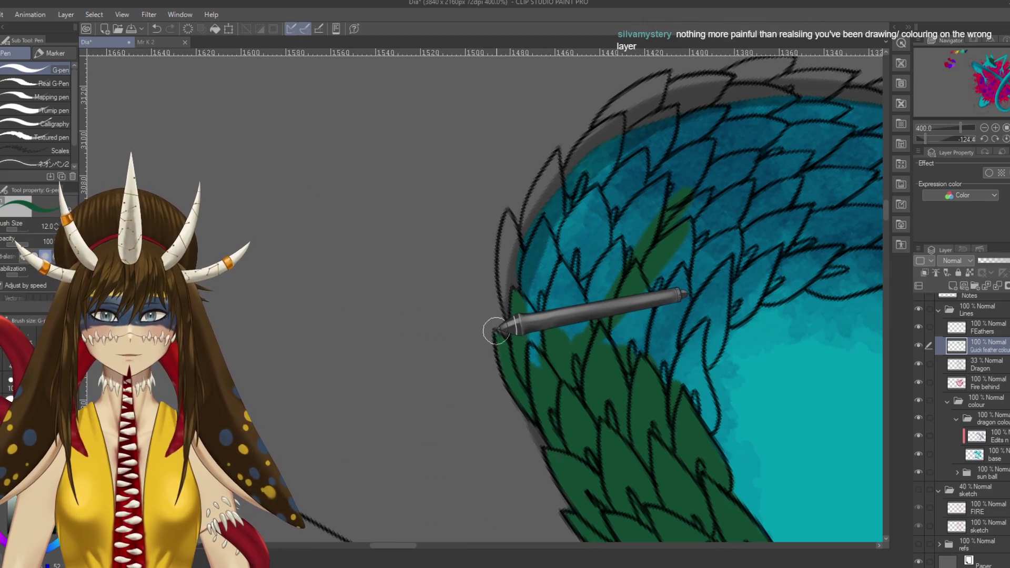
scroll(548, 371, "up", 3)
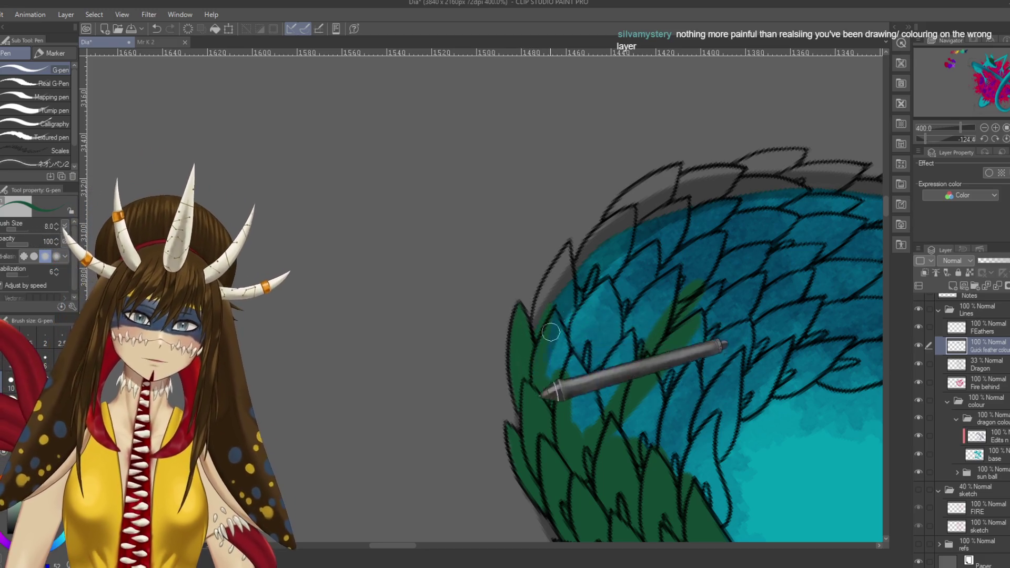
mouse_move(670, 304)
left_mouse_down()
mouse_move(677, 289)
mouse_move(602, 333)
mouse_move(660, 237)
mouse_move(612, 305)
left_mouse_up()
- Extend the green paint along the feather edge, erasing stray green with the Hard eraser
key("e")
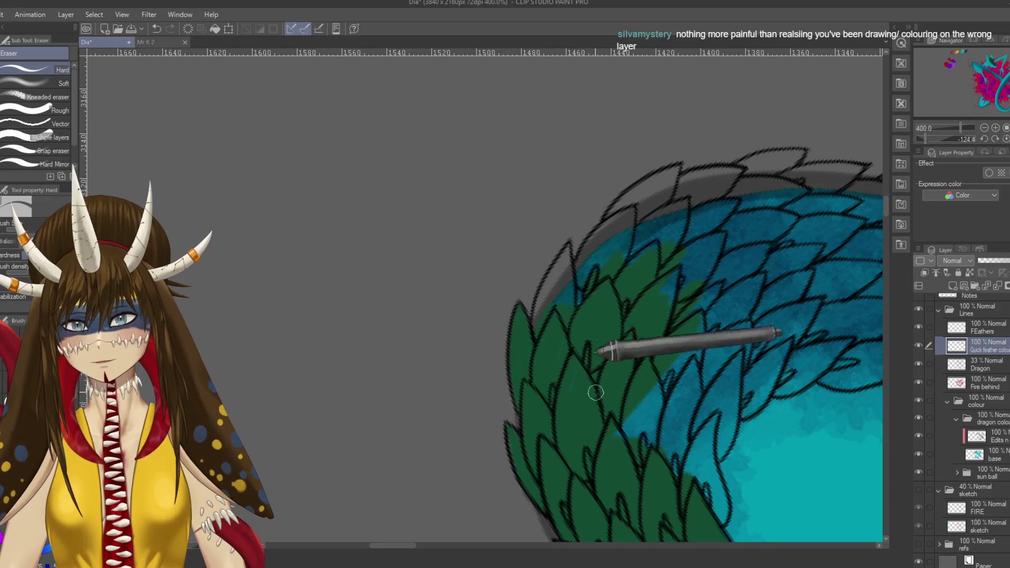
key("p")
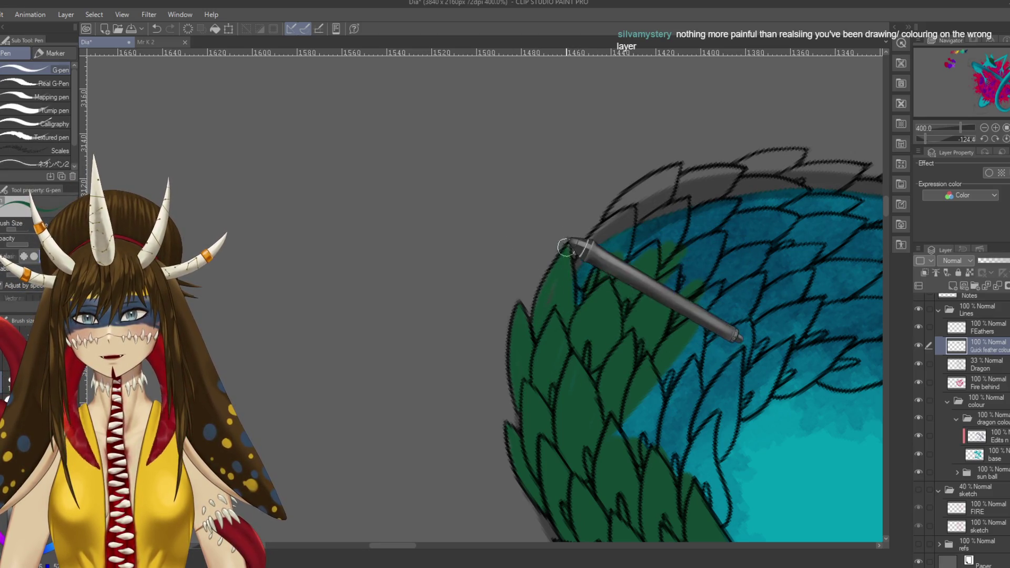
mouse_move(566, 253)
left_mouse_down()
mouse_move(580, 255)
mouse_move(633, 225)
left_mouse_up()
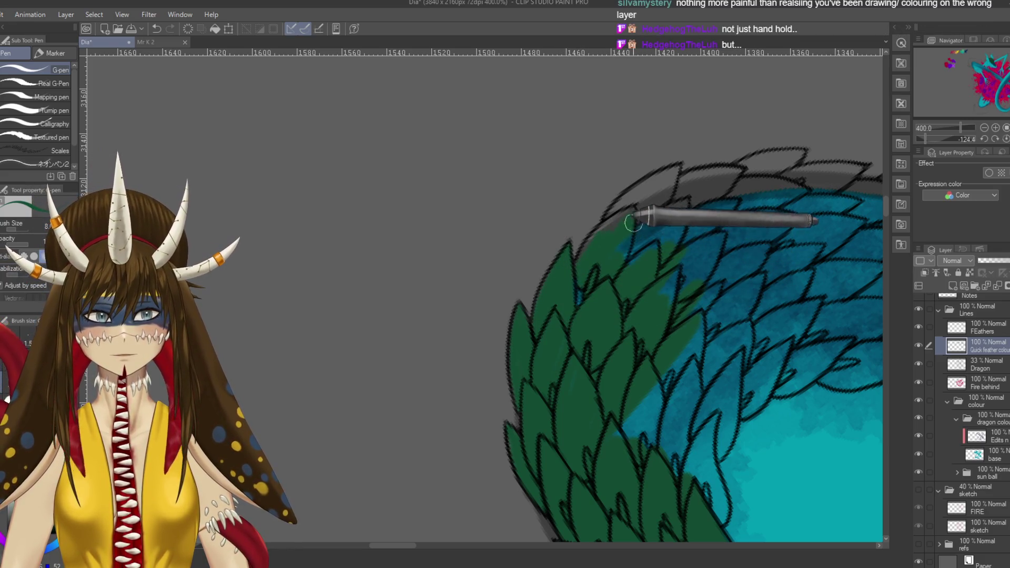
left_click_drag(588, 254, 632, 235)
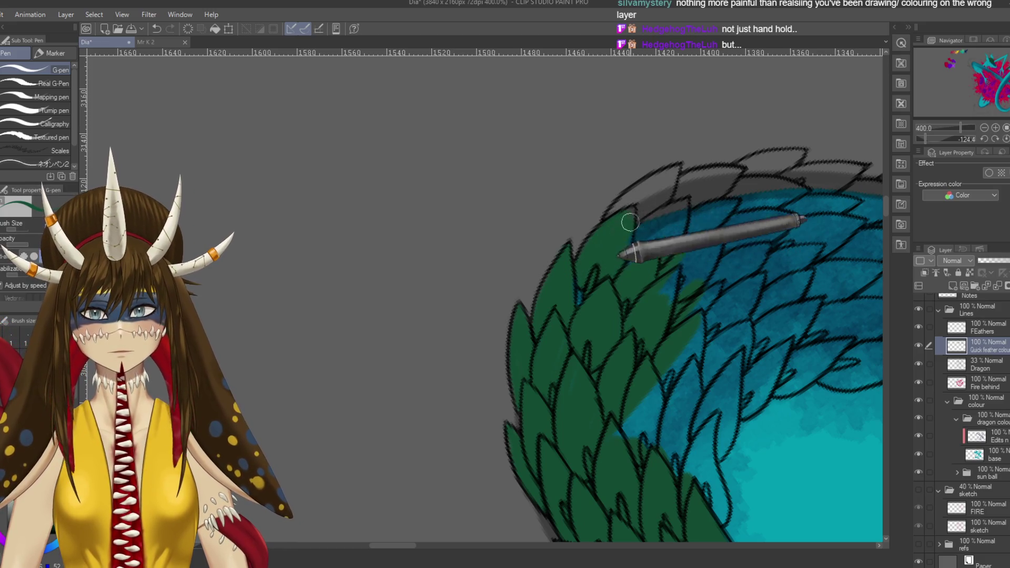
key("e")
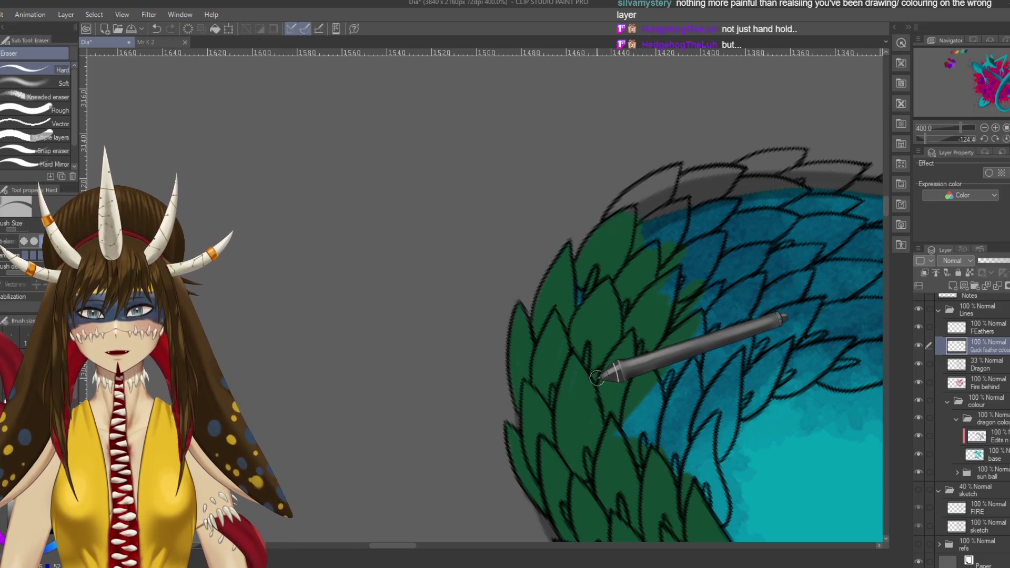
key("p")
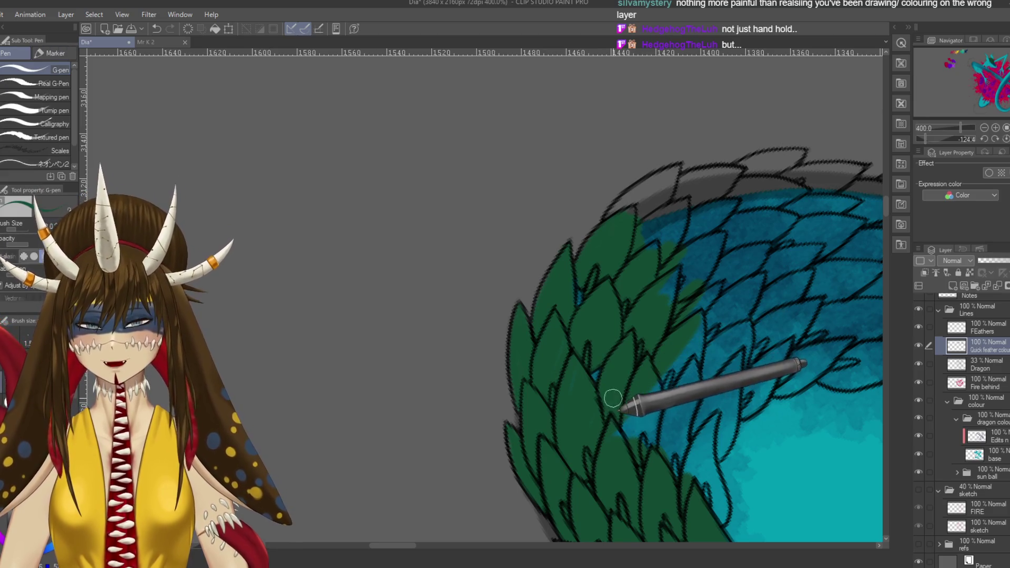
scroll(683, 439, "down", 2)
scroll(684, 439, "down", 2)
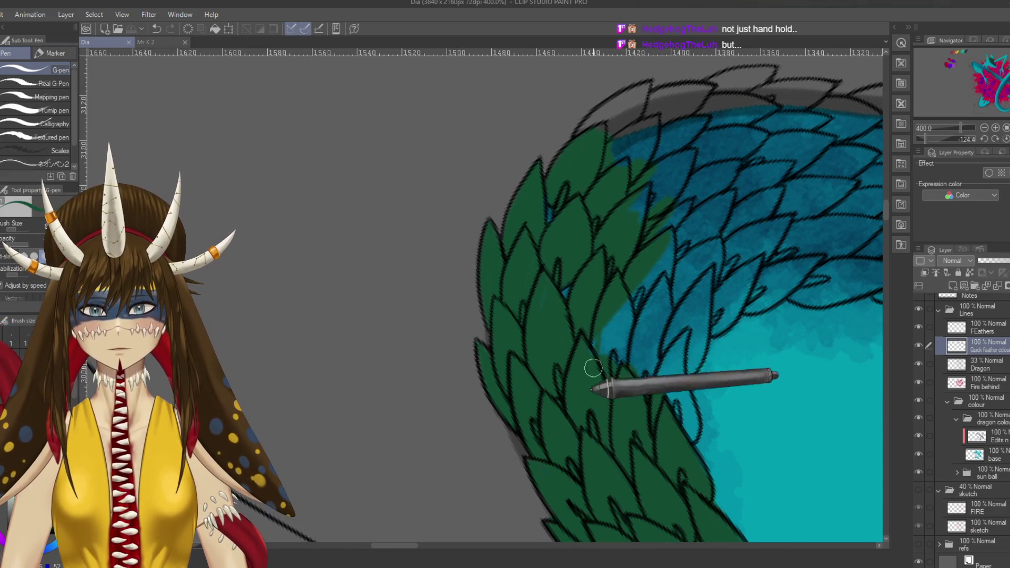
key("e")
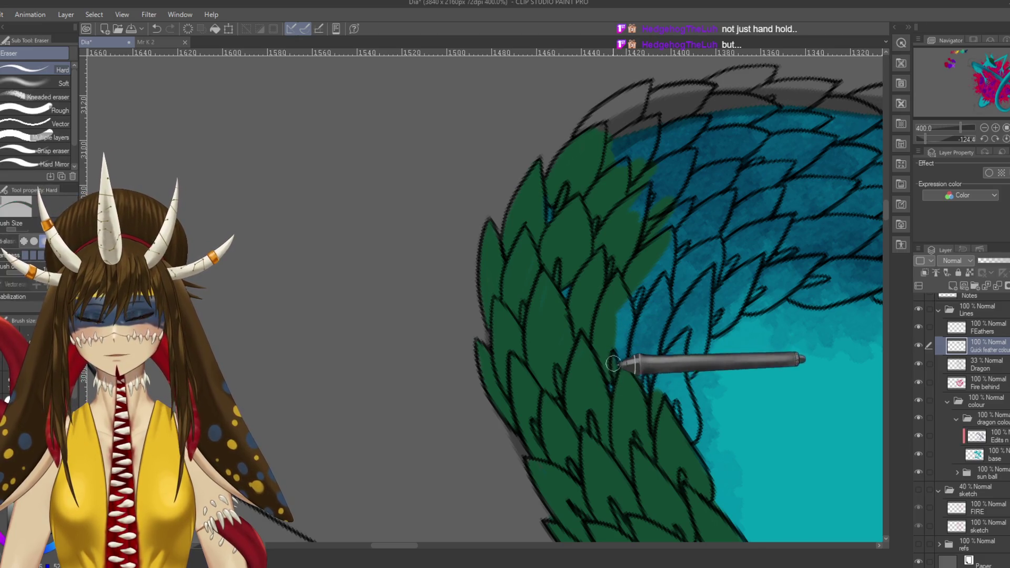
key("p")
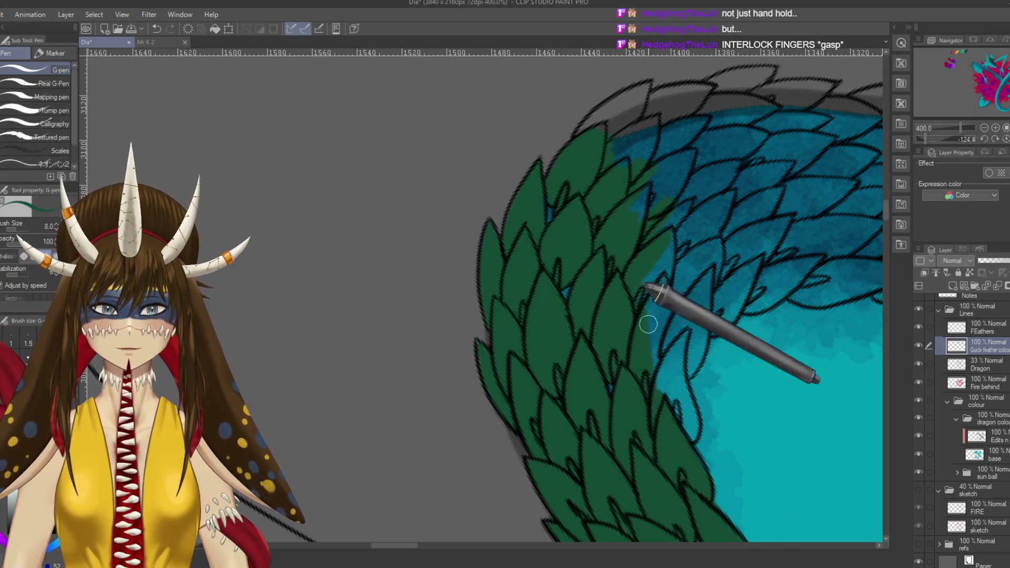
- Cover more of the blue feathers further along the tail with green
scroll(671, 401, "down", 1)
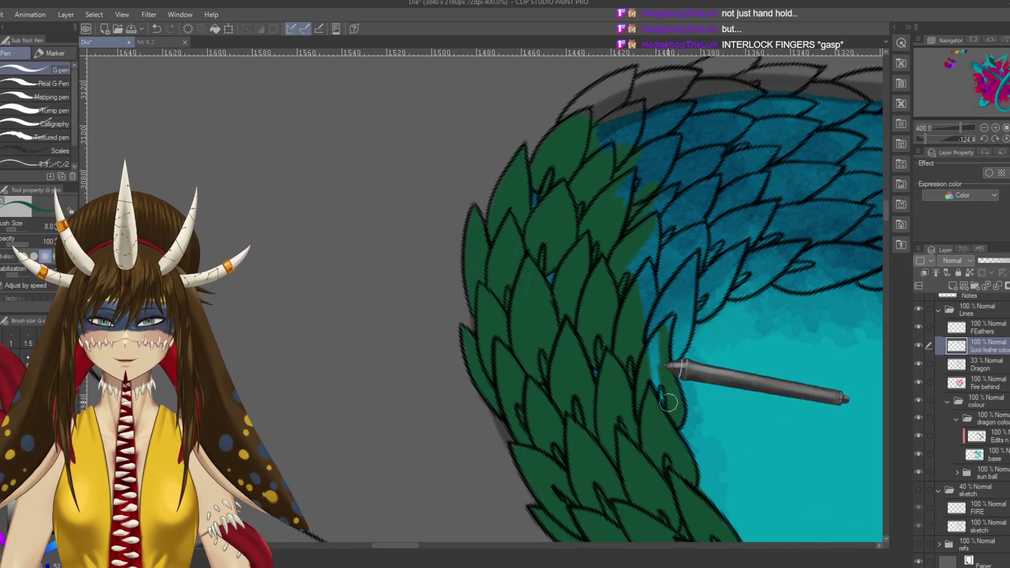
left_click_drag(679, 341, 634, 362)
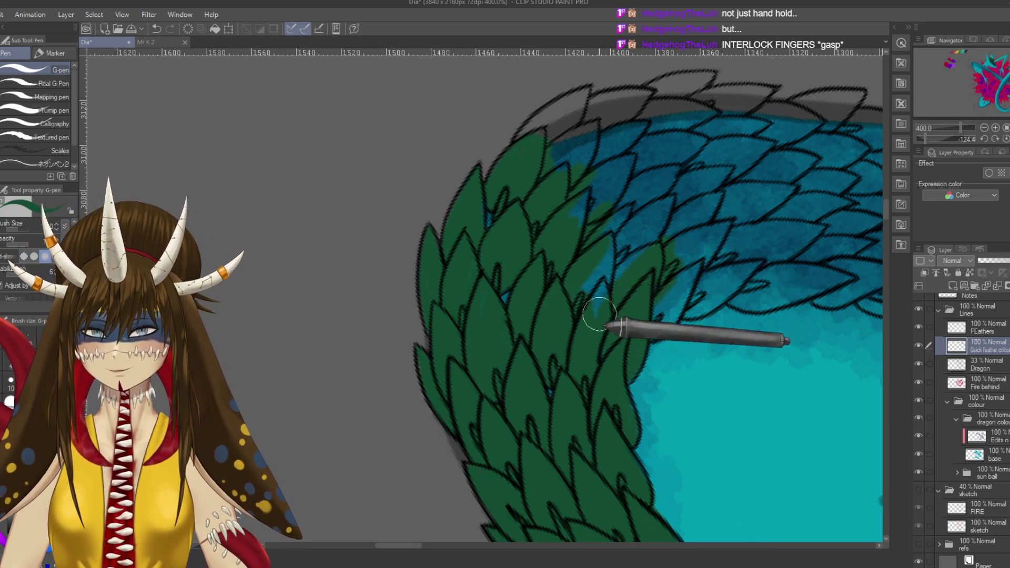
mouse_move(654, 181)
left_mouse_down()
mouse_move(559, 207)
mouse_move(559, 142)
mouse_move(457, 168)
mouse_move(514, 226)
left_mouse_up()
key("r")
key("p")
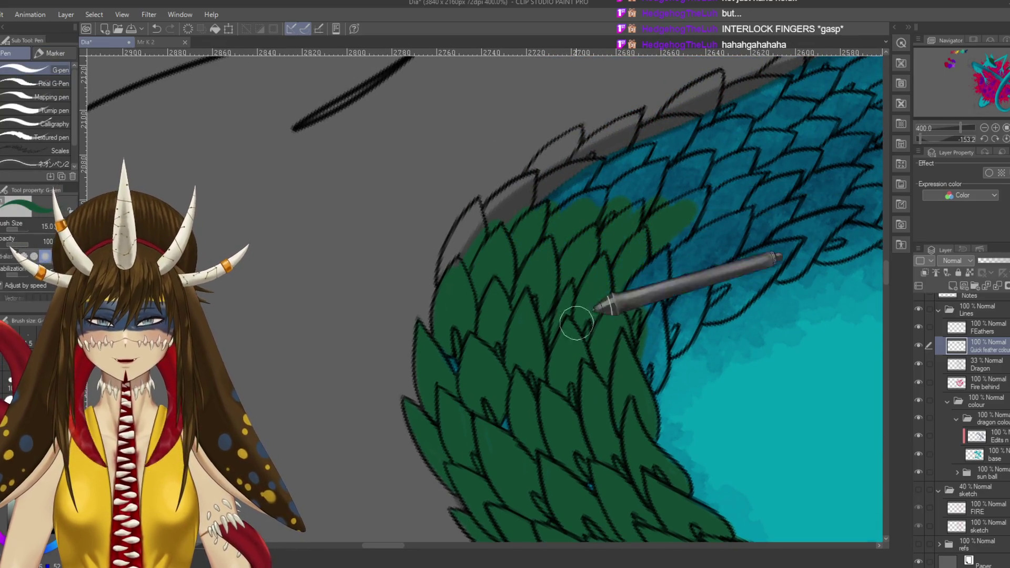
- Paint green over the outer blue feathers, dropping the G-pen to size 6 for detail, then zoom out
mouse_move(654, 293)
left_mouse_down()
mouse_move(598, 226)
mouse_move(654, 176)
mouse_move(582, 198)
mouse_move(556, 185)
mouse_move(523, 188)
left_mouse_up()
key("bracketleft")
key("bracketleft")
key("bracketleft")
mouse_move(486, 214)
left_mouse_down()
mouse_move(438, 284)
mouse_move(471, 225)
mouse_move(524, 327)
mouse_move(456, 279)
left_mouse_up()
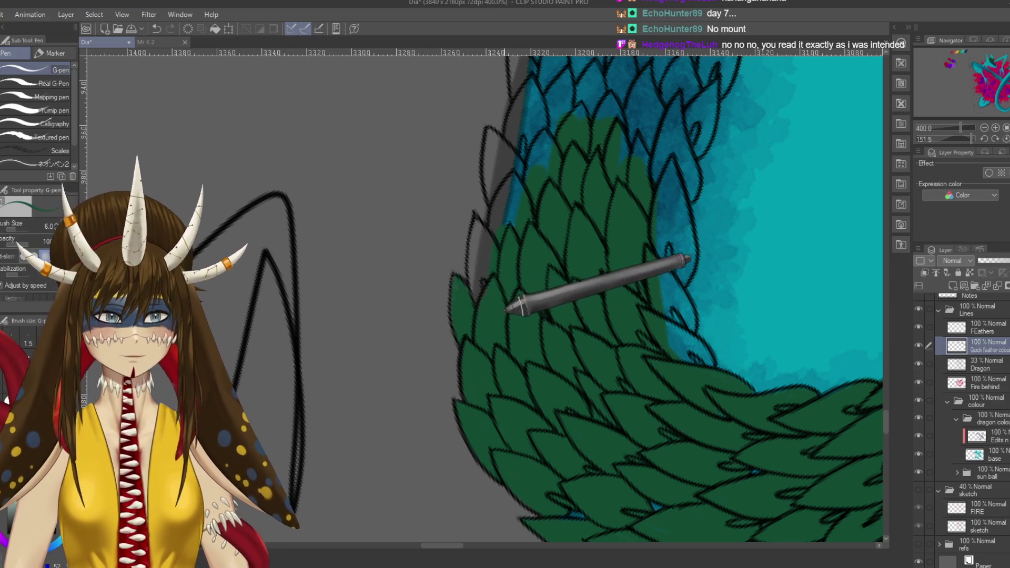
scroll(474, 306, "up", 3)
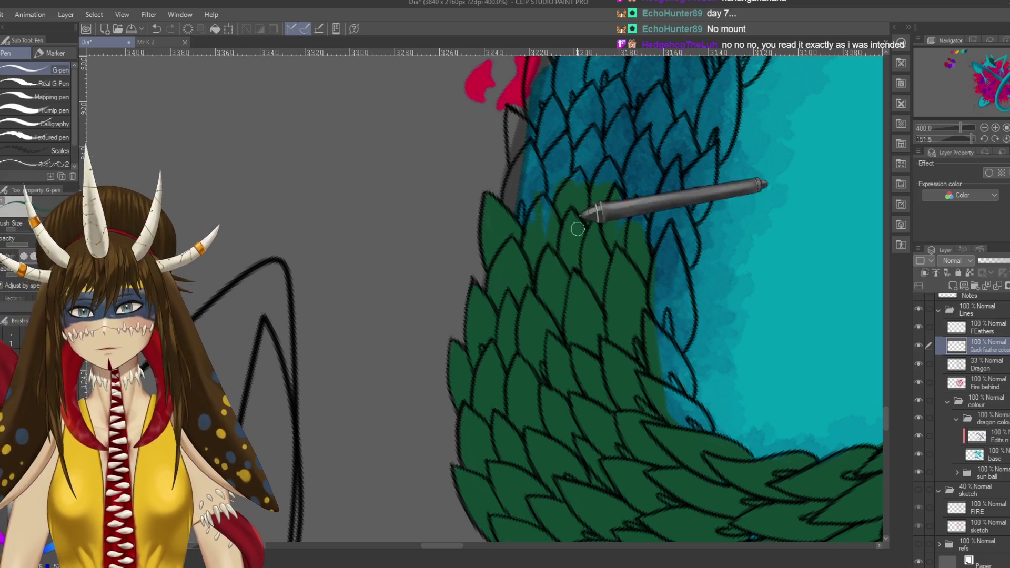
scroll(548, 248, "down", 3)
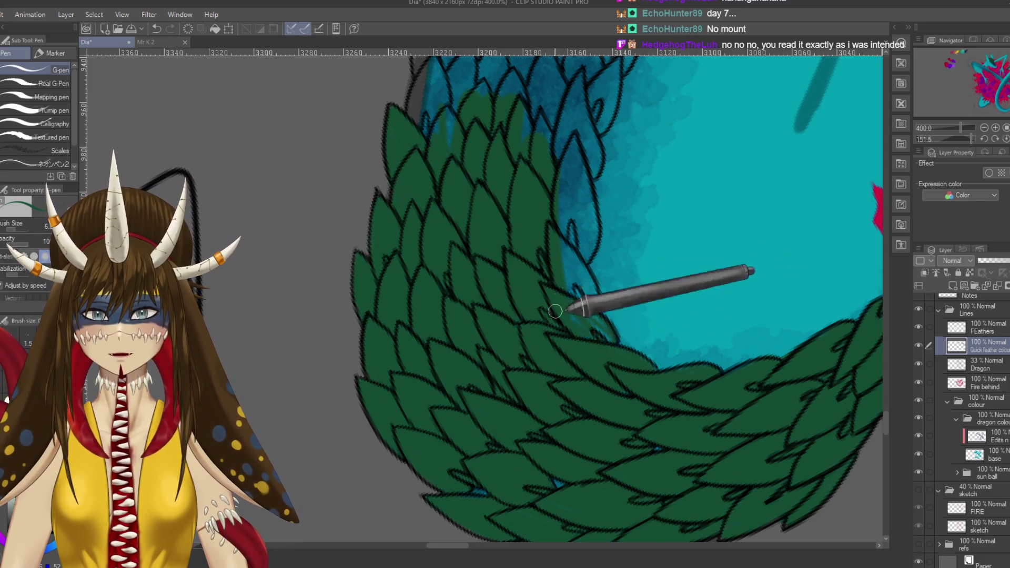
scroll(574, 317, "down", 5)
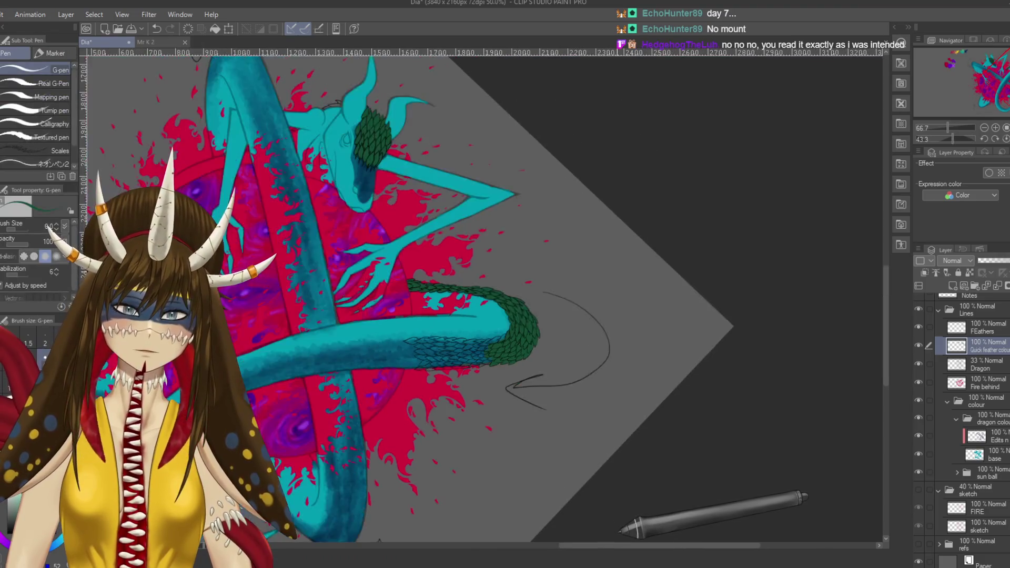
- Straighten the canvas, zoom in on the dragon's scales and paint green over the blue ones
scroll(621, 528, "down", 5)
left_click_drag(621, 529, 540, 358)
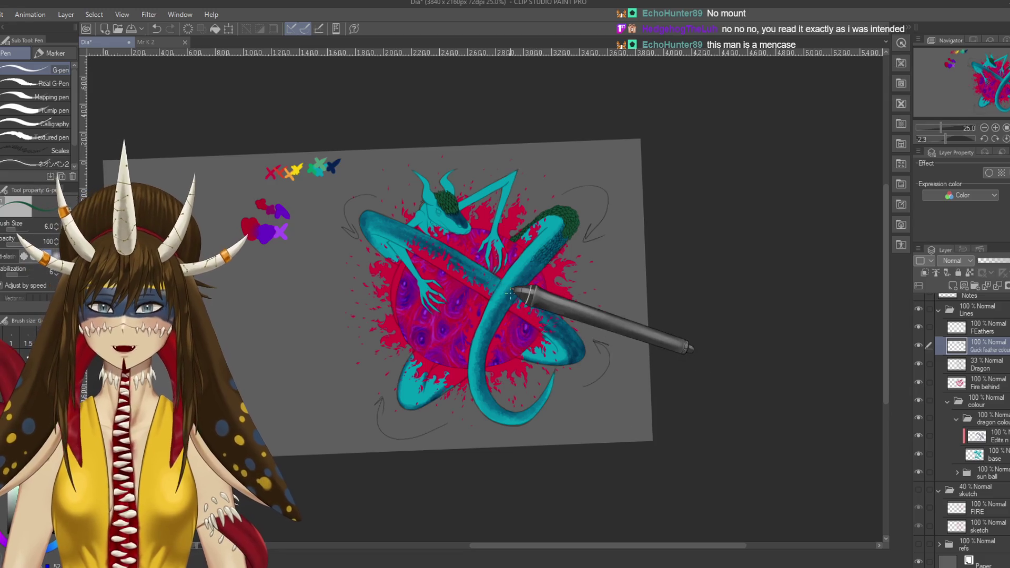
scroll(521, 397, "up", 2)
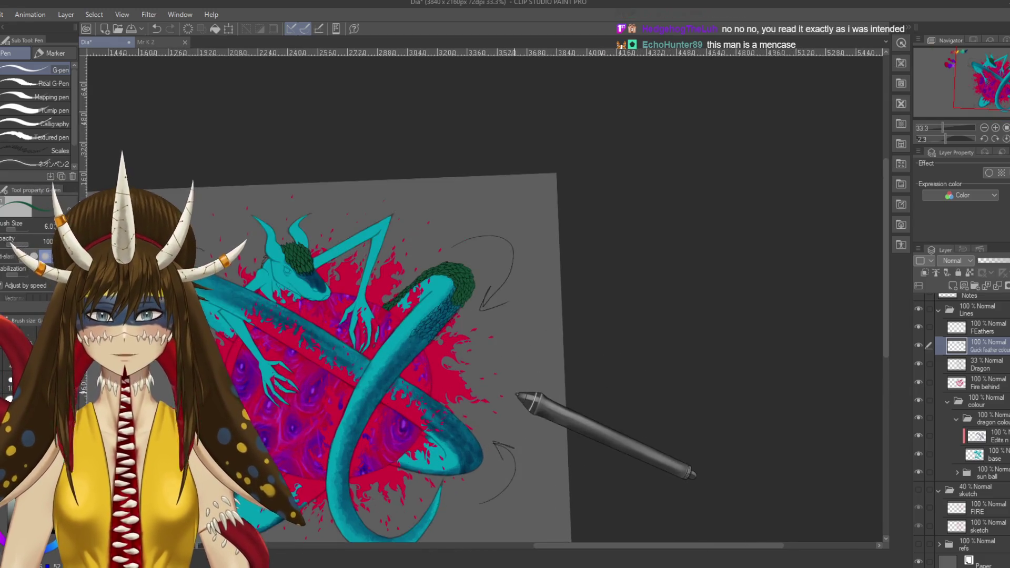
scroll(521, 398, "up", 3)
scroll(518, 394, "up", 1)
left_click_drag(518, 395, 439, 485)
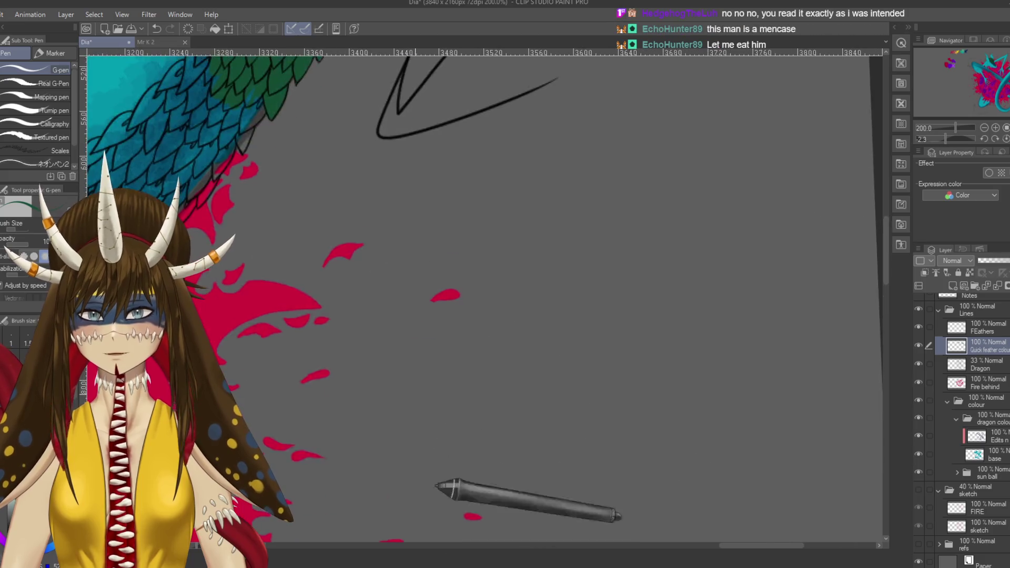
scroll(552, 258, "up", 1)
key("p")
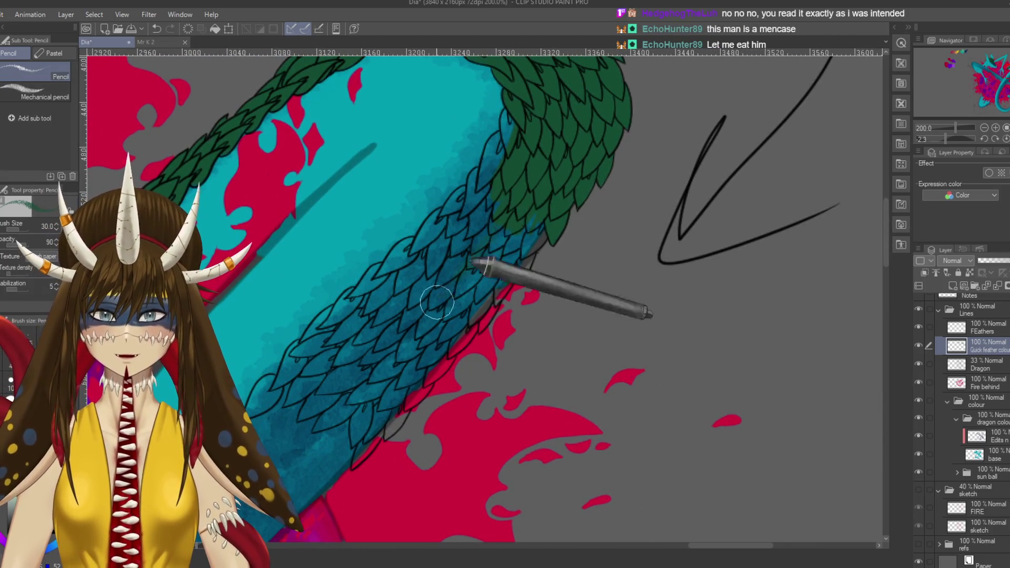
key("p")
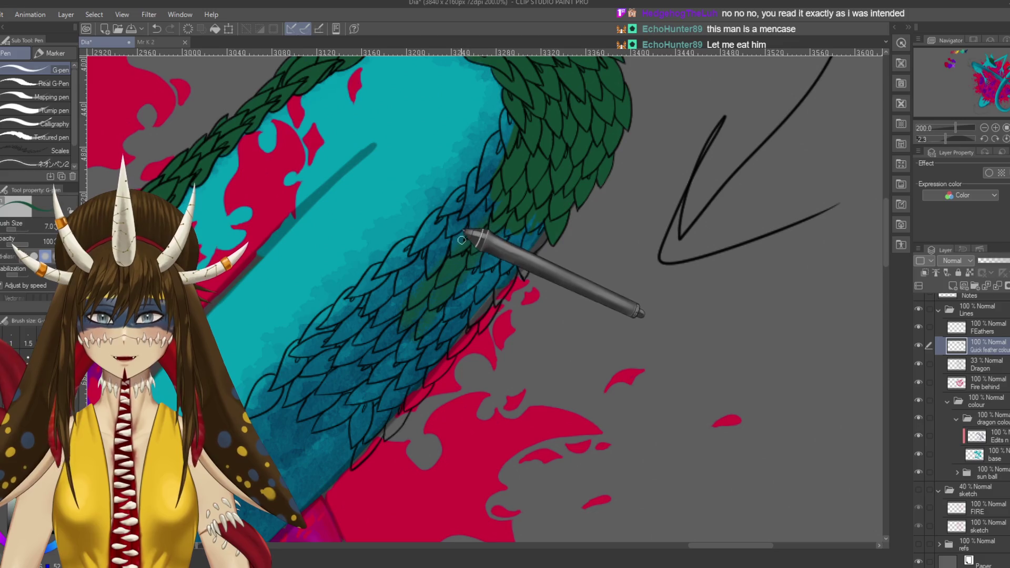
mouse_move(471, 239)
left_mouse_down()
mouse_move(431, 307)
mouse_move(380, 329)
left_mouse_up()
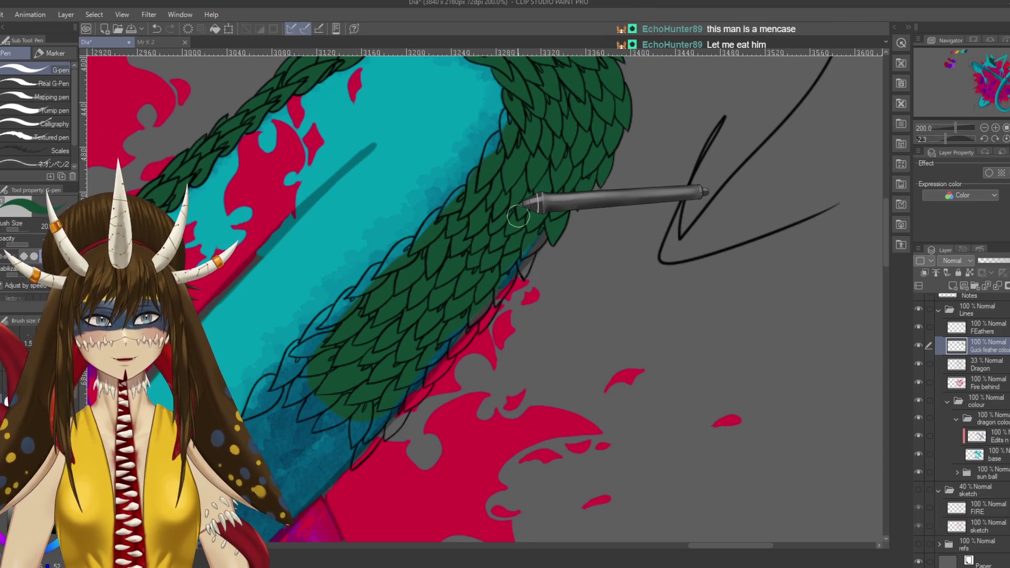
- Paint over the teal patch at the scales' edge and tidy the green along the feather edge
scroll(517, 186, "up", 6)
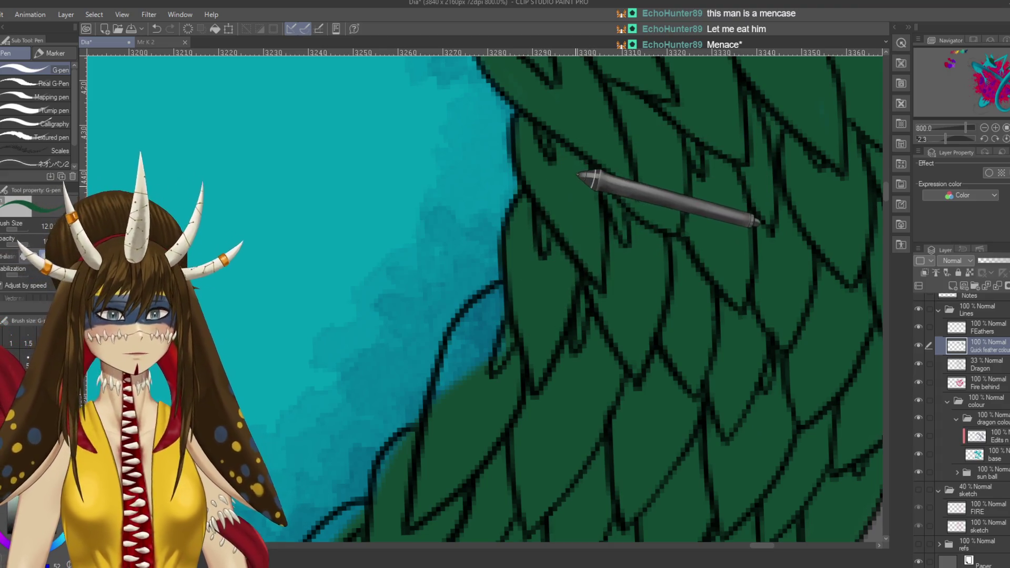
scroll(584, 175, "down", 2)
left_click_drag(581, 175, 625, 196)
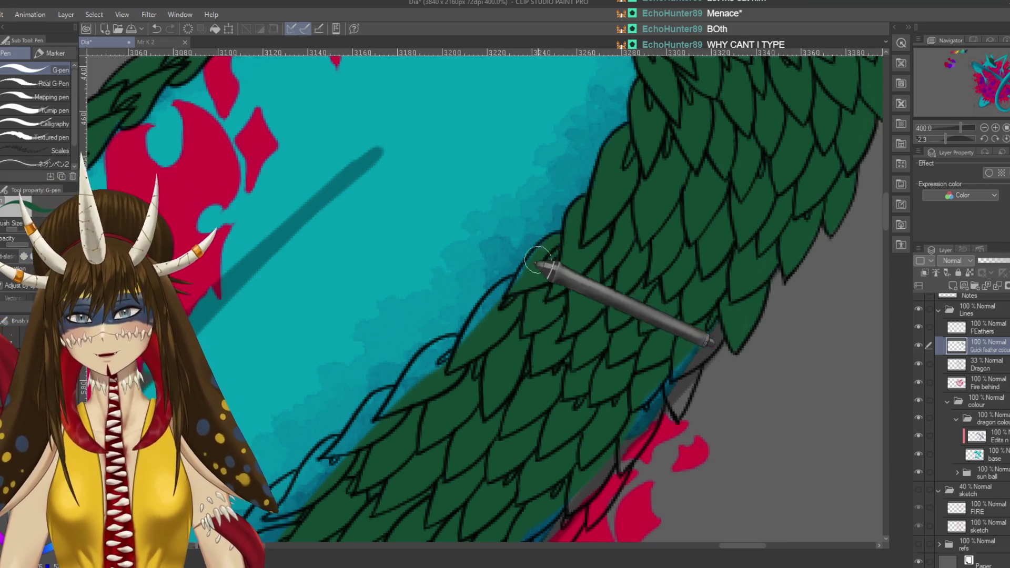
left_click_drag(597, 354, 557, 312)
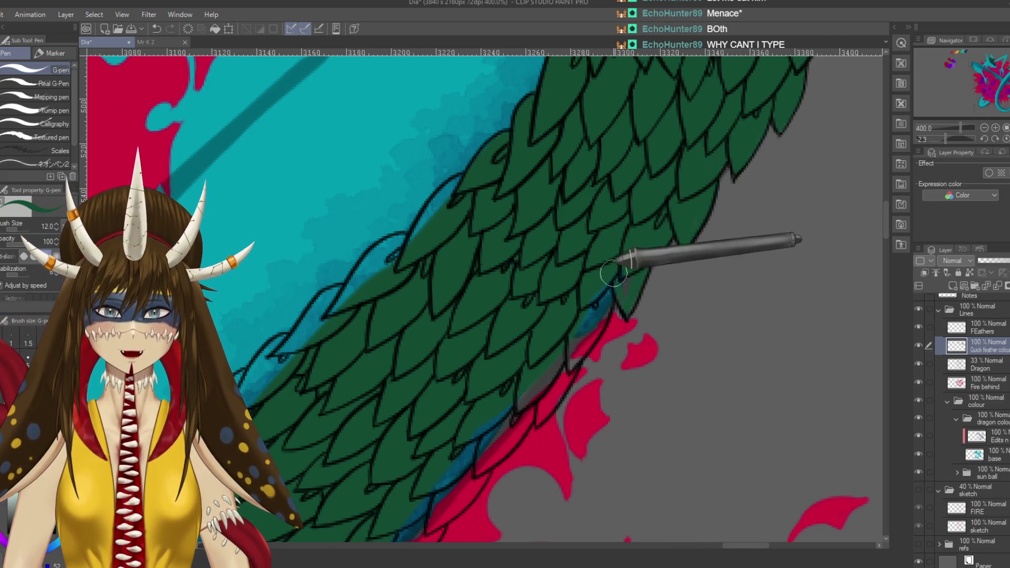
left_click_drag(599, 295, 588, 337)
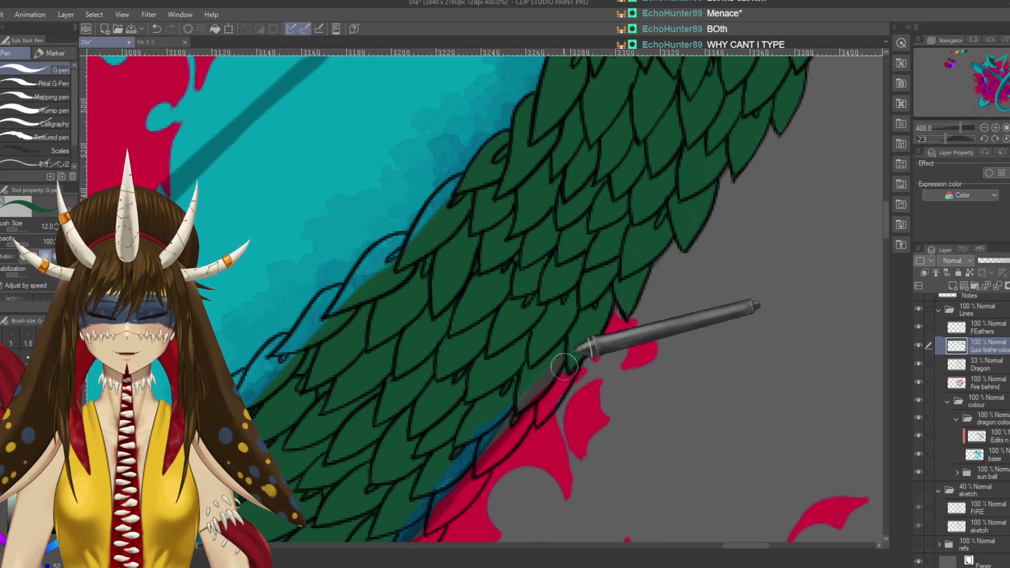
left_click_drag(545, 383, 589, 262)
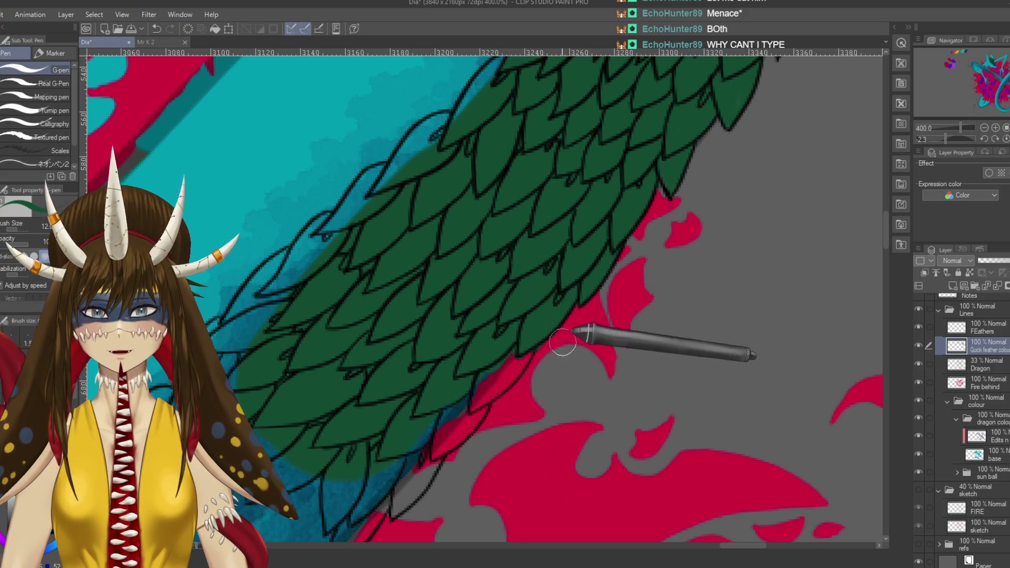
key("e")
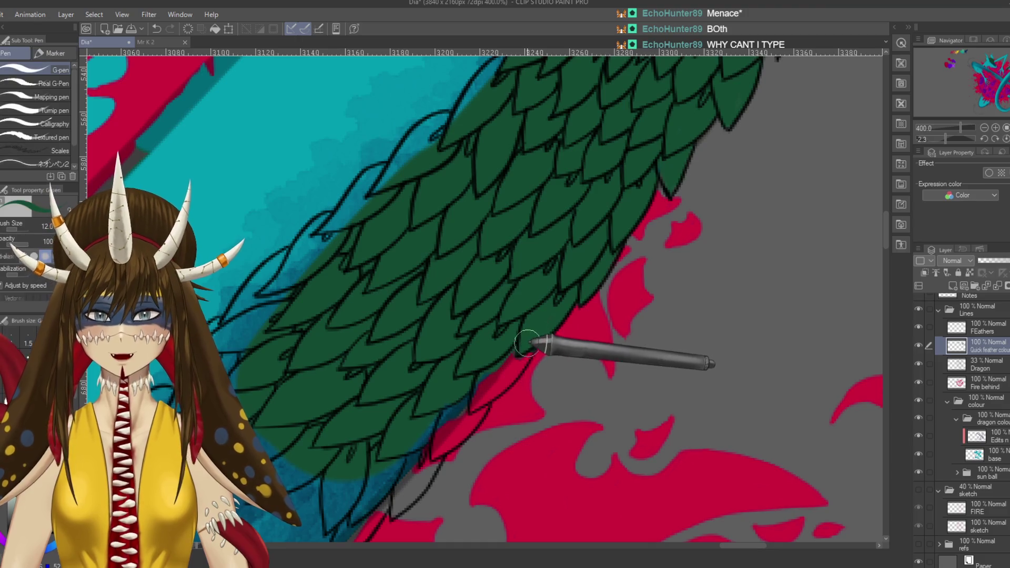
left_click_drag(473, 405, 574, 266)
key("p")
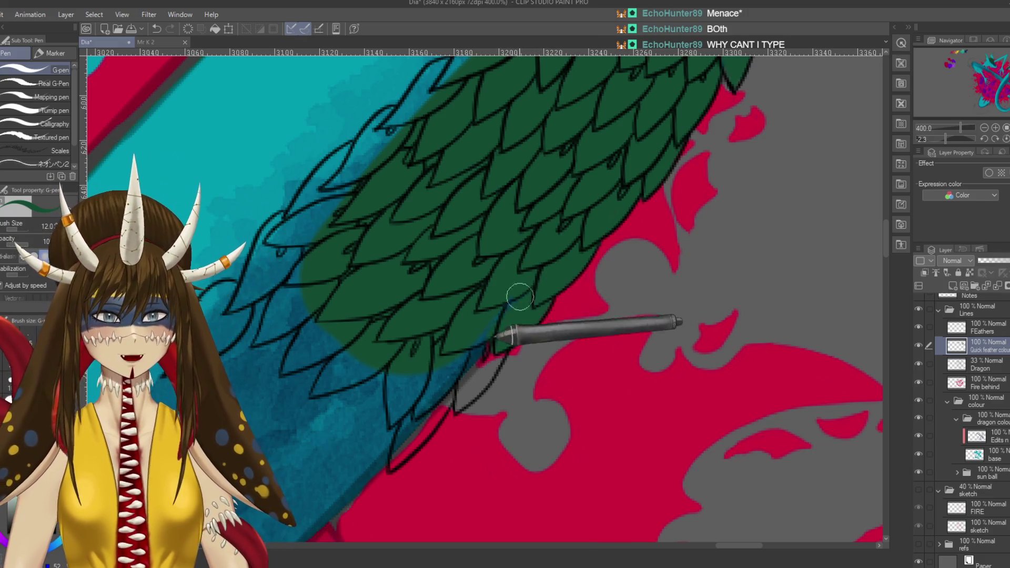
left_click_drag(516, 301, 545, 251)
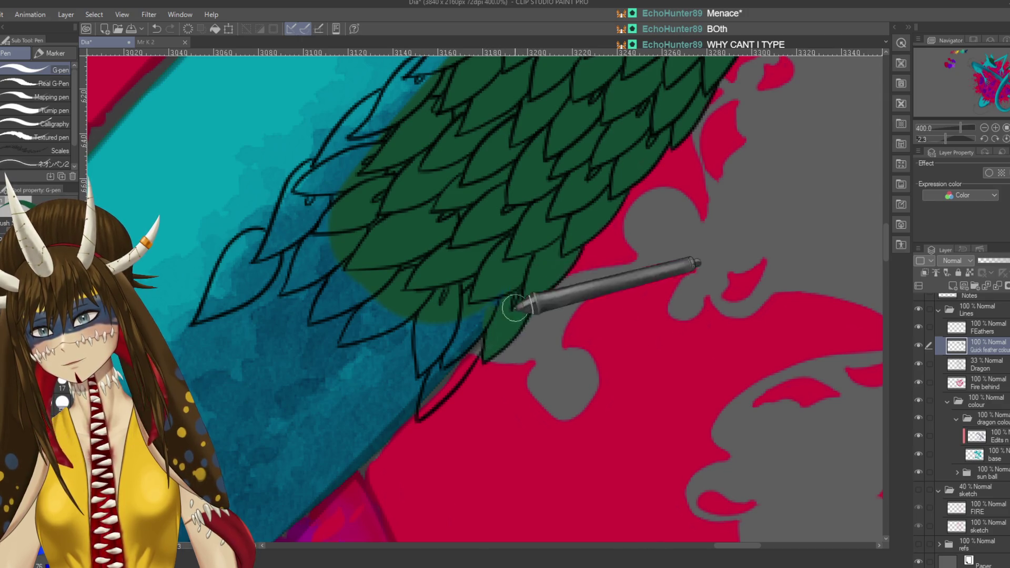
scroll(526, 294, "up", 5)
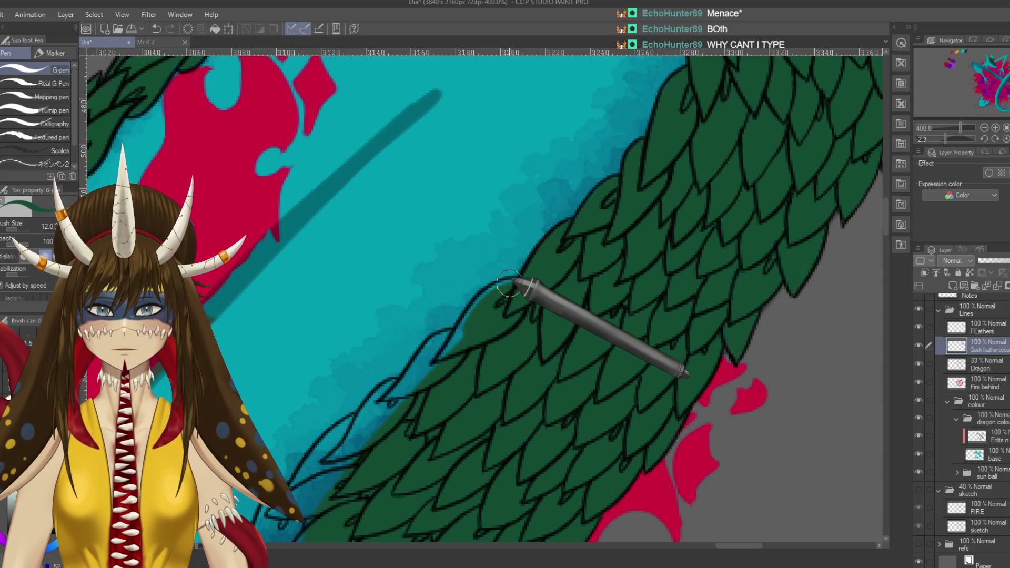
- Pan along the tail's feather edge with the Hard eraser, checking the feather tips against the teal
scroll(458, 380, "down", 1)
left_click_drag(459, 380, 539, 248)
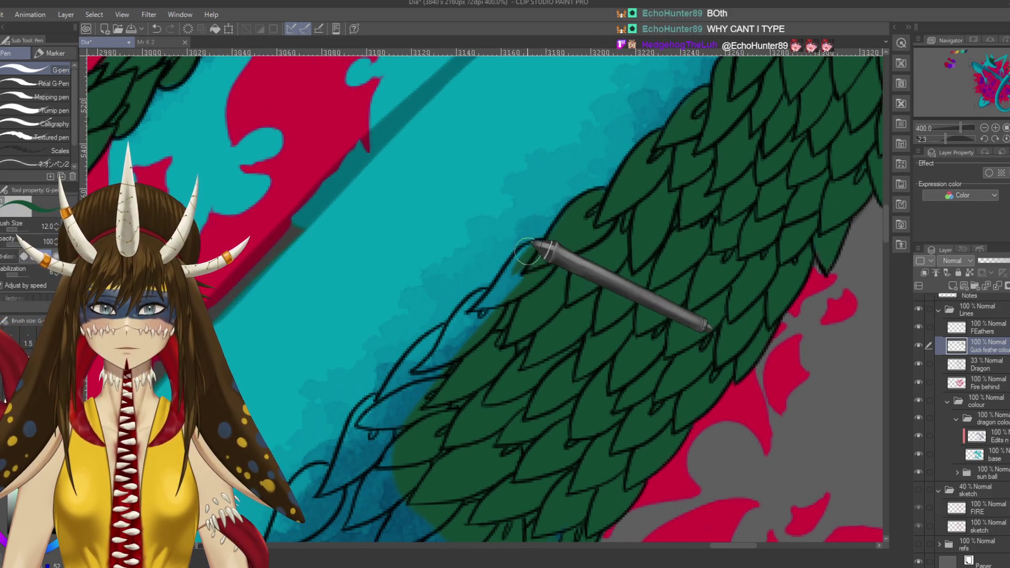
left_click_drag(504, 331, 540, 284)
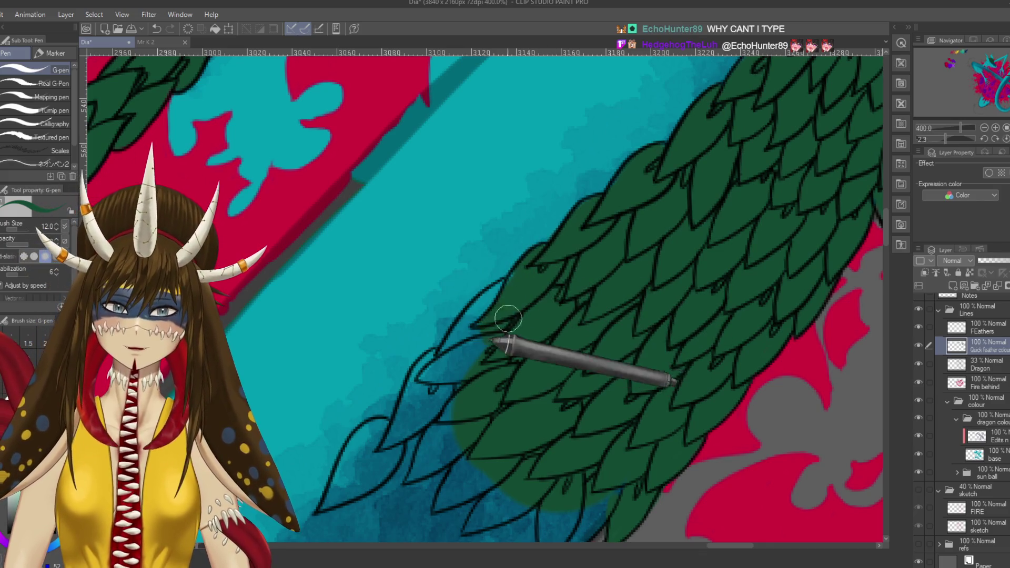
left_click_drag(499, 363, 544, 298)
key("e")
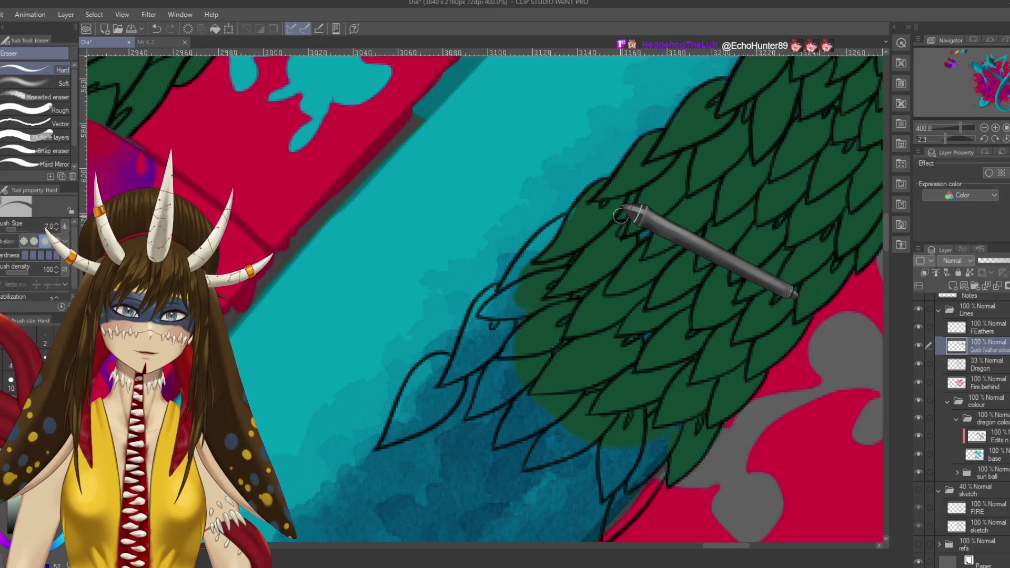
mouse_move(631, 282)
left_mouse_down()
mouse_move(547, 382)
mouse_move(584, 318)
left_mouse_up()
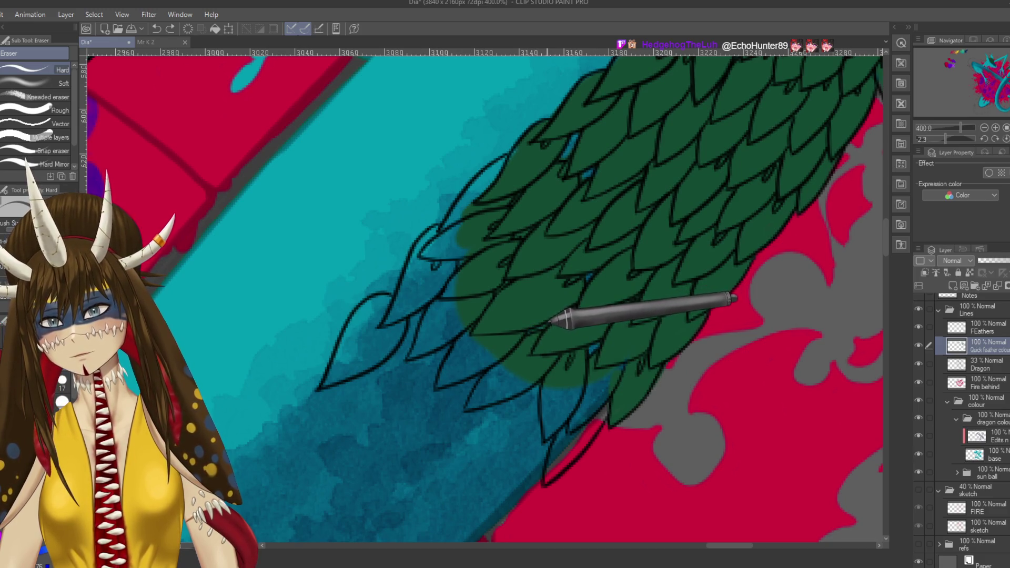
left_click_drag(690, 206, 586, 345)
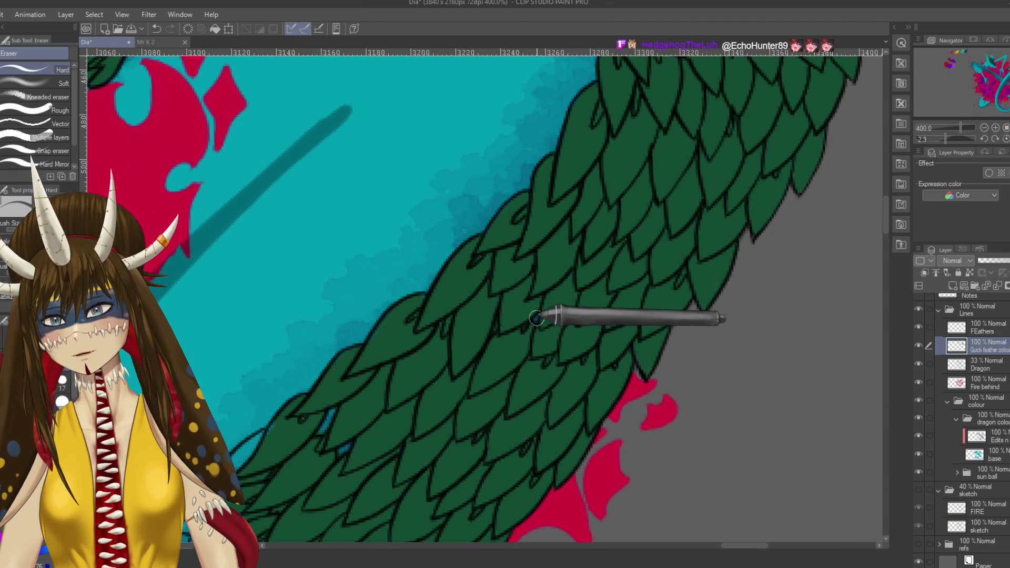
left_click_drag(678, 217, 648, 272)
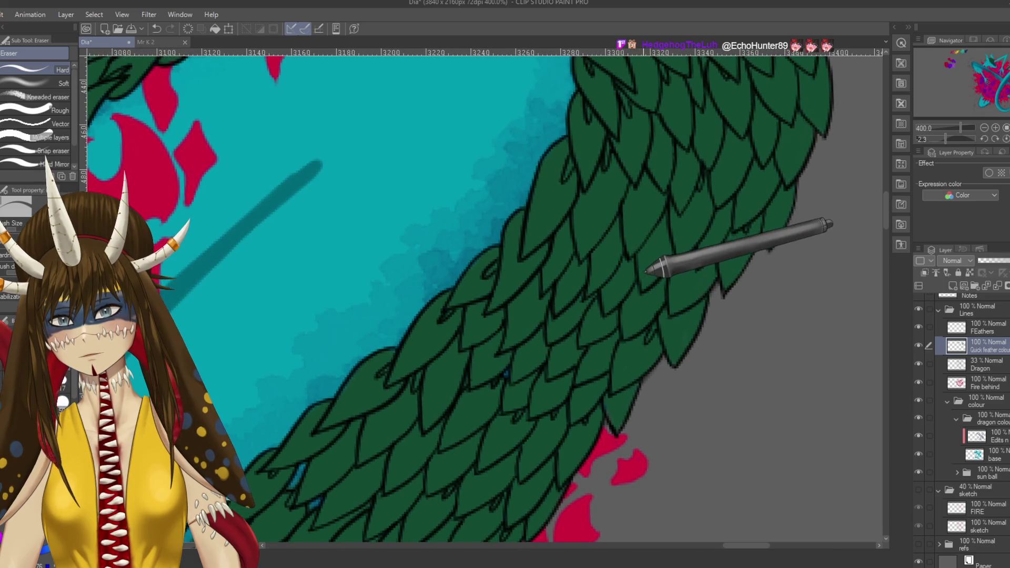
- Fill the teal gaps under the lowest feather tips with green, then hide the feather lineart to check
left_click_drag(578, 338, 575, 350)
left_click_drag(637, 255, 598, 333)
left_click_drag(625, 288, 586, 361)
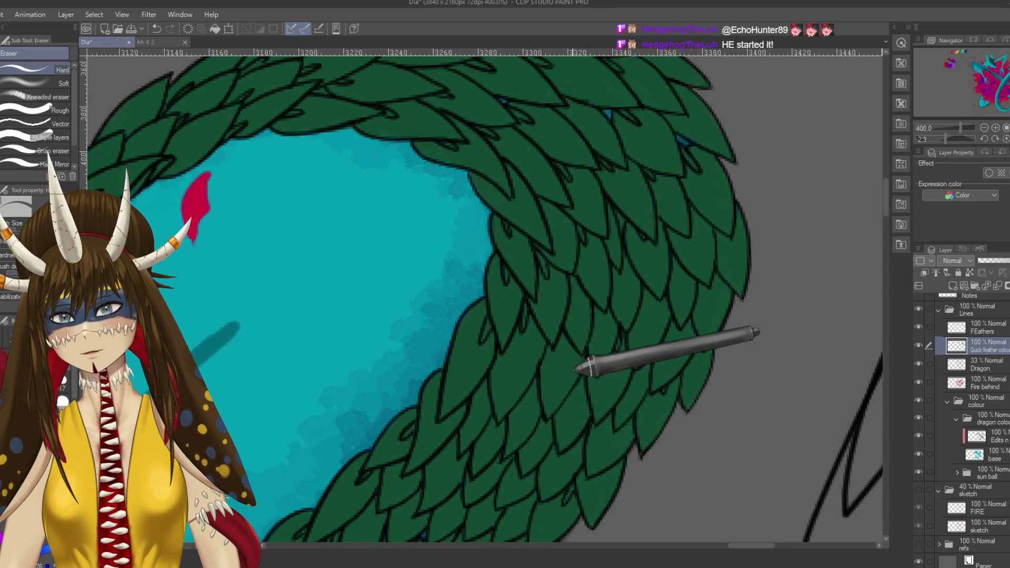
mouse_move(638, 275)
left_mouse_down()
mouse_move(649, 288)
mouse_move(627, 316)
mouse_move(653, 241)
left_mouse_up()
left_click_drag(449, 394, 620, 259)
key("p")
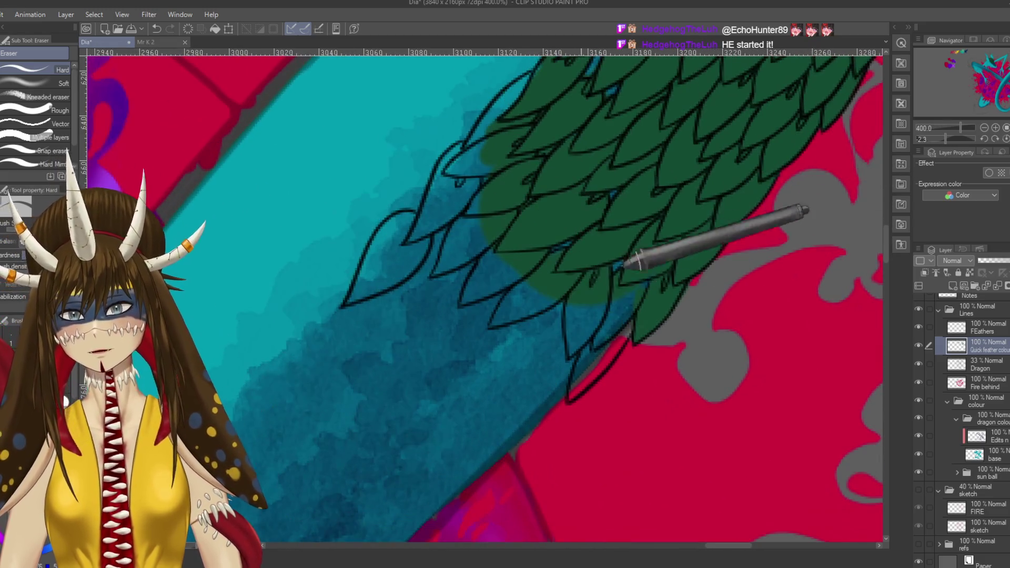
left_click_drag(552, 262, 561, 330)
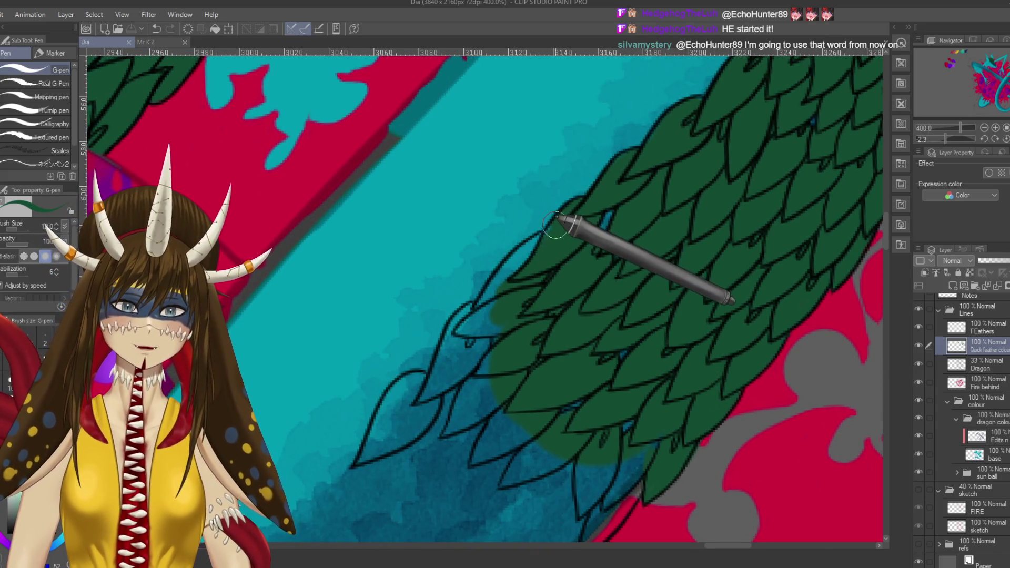
left_click_drag(556, 230, 518, 262)
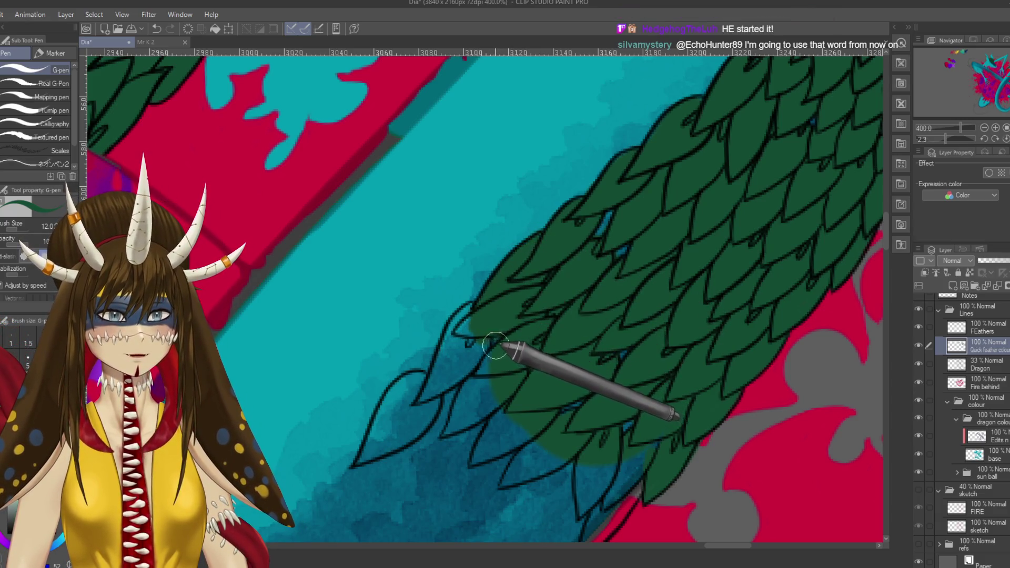
mouse_move(487, 327)
left_mouse_down()
mouse_move(508, 257)
mouse_move(462, 360)
left_mouse_up()
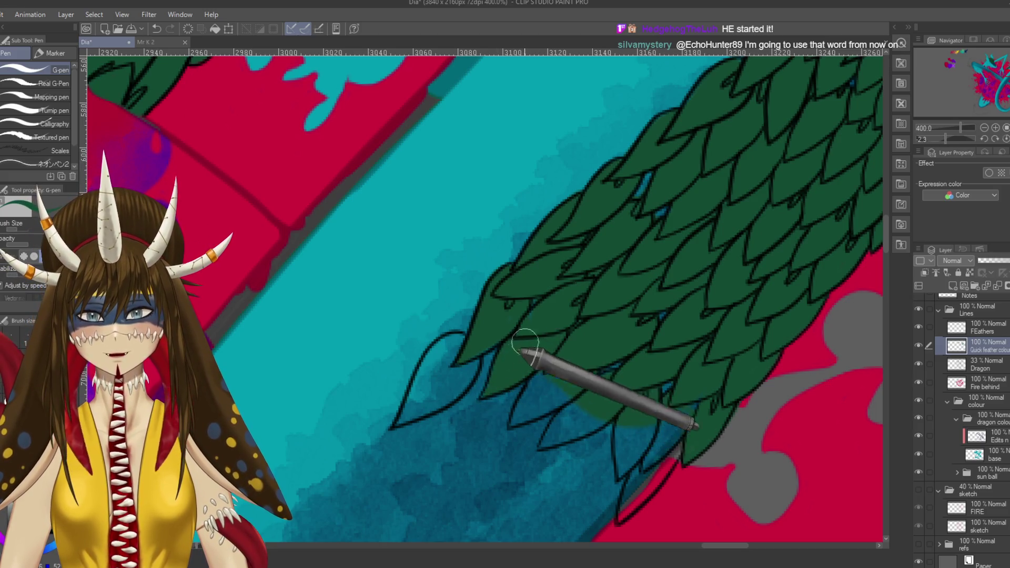
scroll(542, 327, "down", 3)
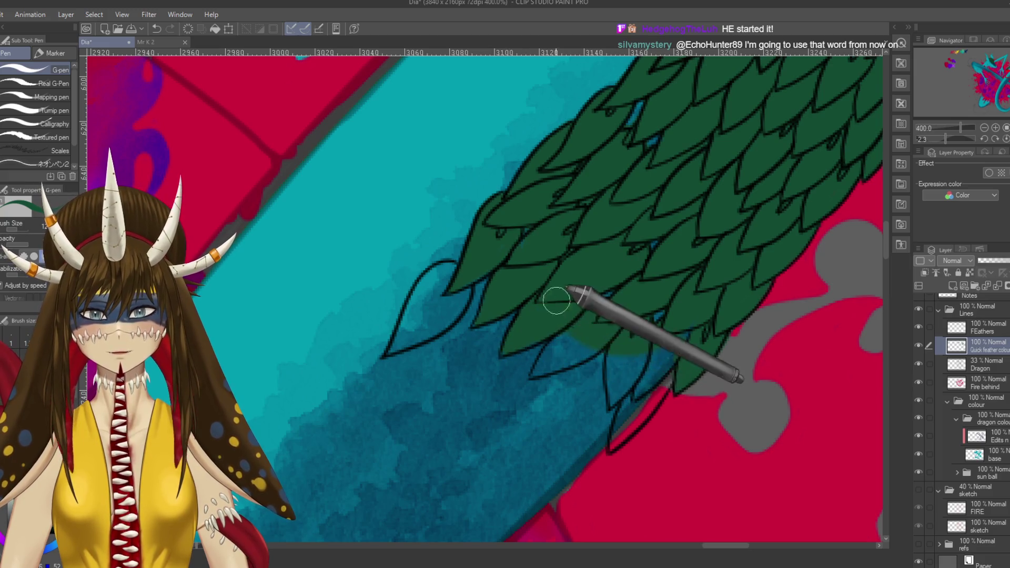
left_click_drag(590, 348, 638, 347)
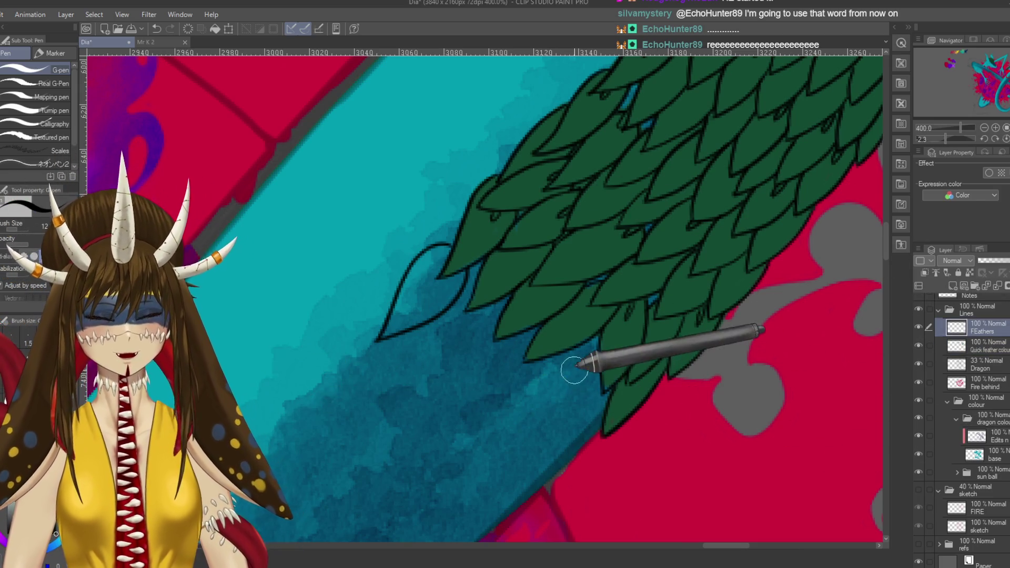
left_click(918, 327)
- Show and select the FEathers layer, switch to black at brush size 6, and rotate the canvas
left_click(919, 327)
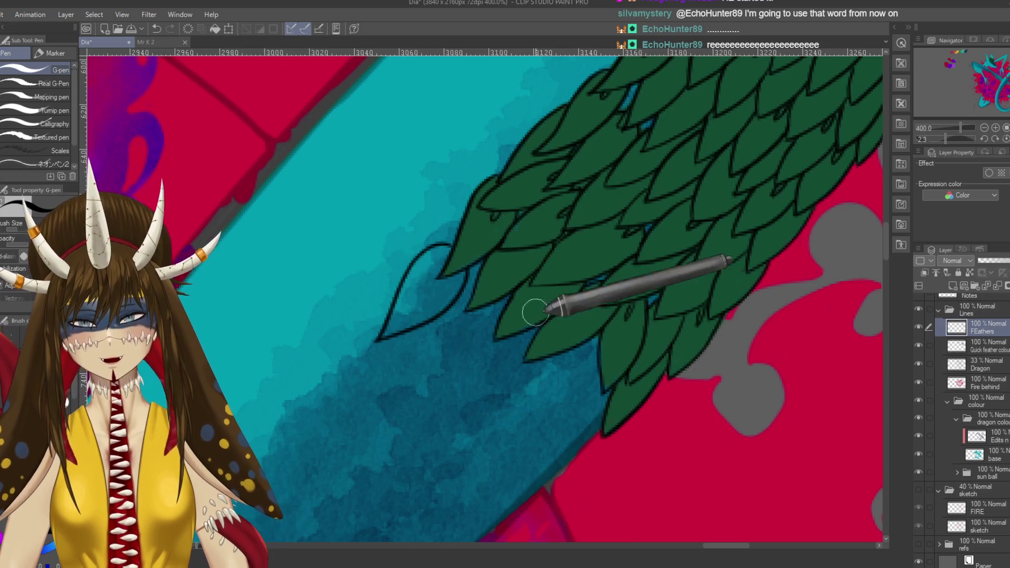
left_click(529, 228, "ctrl+shift")
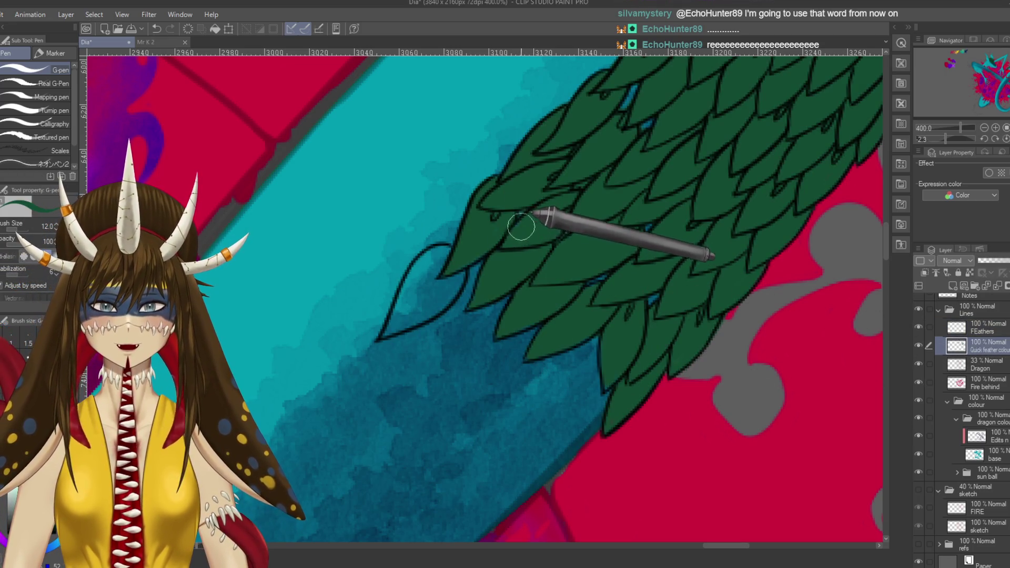
key("x")
key("bracketleft")
key("bracketleft")
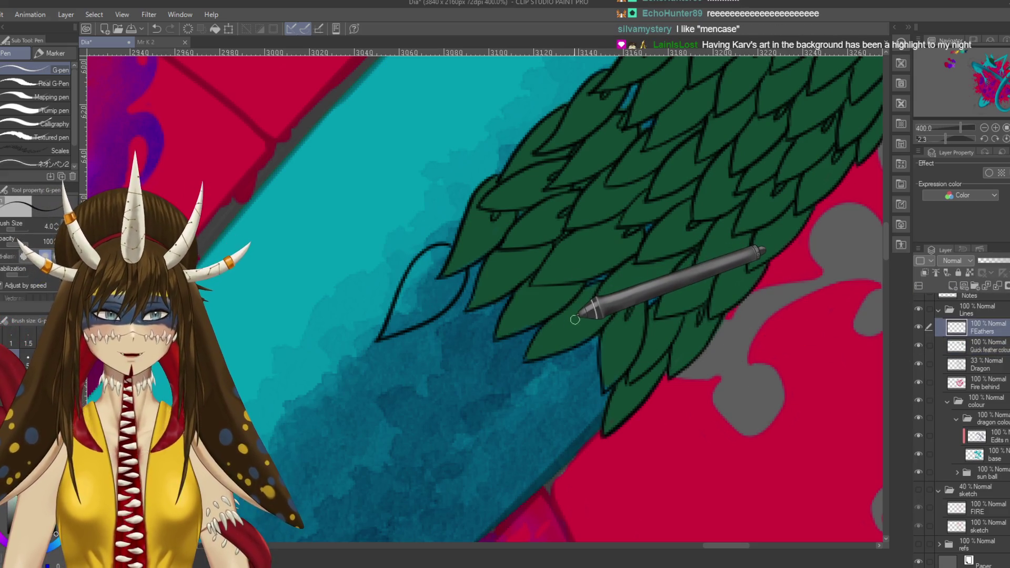
key("r")
mouse_move(591, 271)
left_mouse_down()
mouse_move(537, 432)
mouse_move(523, 241)
mouse_move(499, 212)
left_mouse_up()
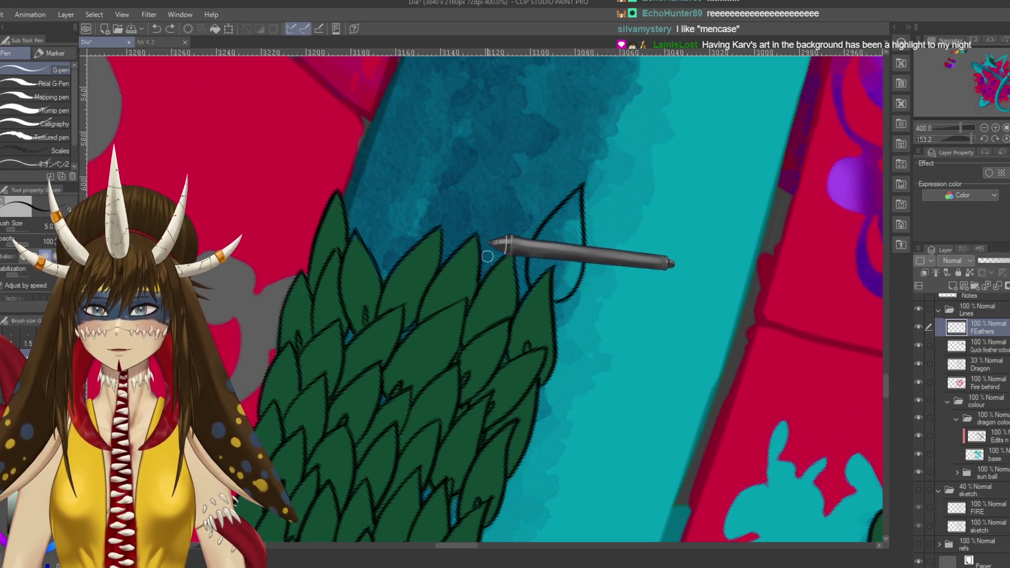
- Draw new pointed black feather outlines at the braid's upper-left edge
mouse_move(492, 266)
left_mouse_down()
mouse_move(529, 178)
mouse_move(541, 237)
left_mouse_up()
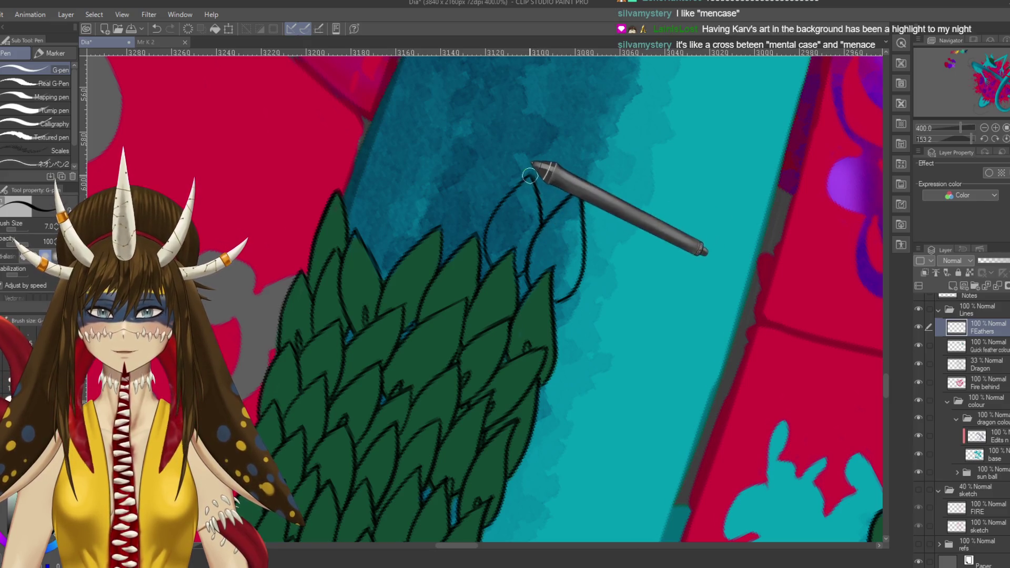
left_click_drag(447, 232, 504, 162)
mouse_move(405, 245)
left_mouse_down()
mouse_move(452, 311)
mouse_move(508, 245)
left_mouse_up()
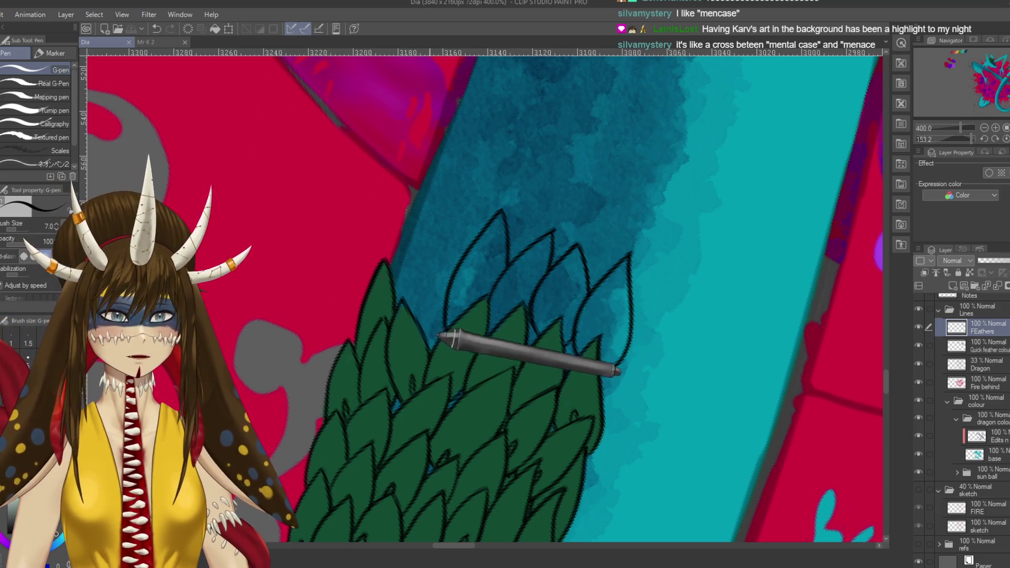
left_click_drag(439, 335, 472, 340)
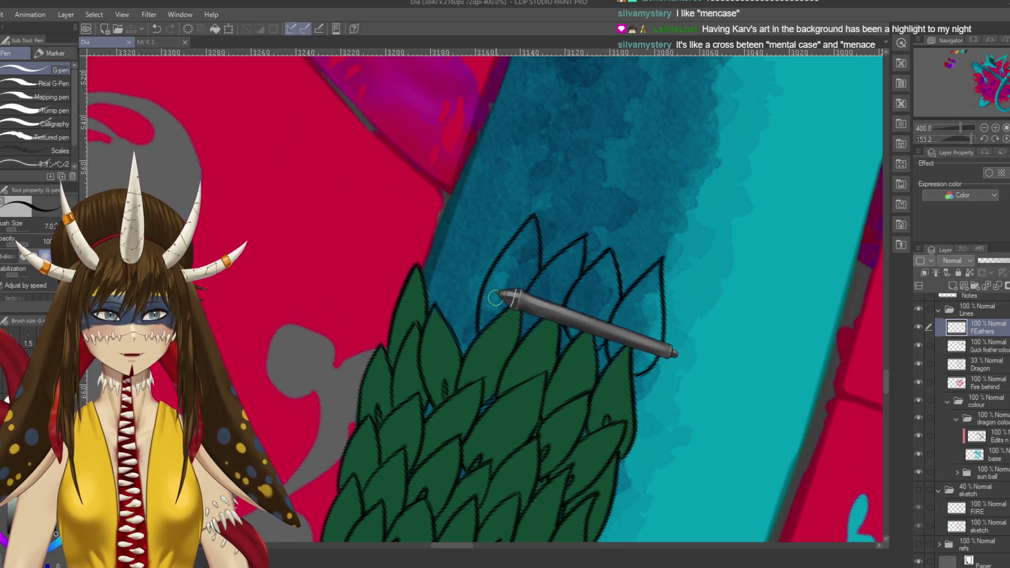
mouse_move(478, 294)
left_mouse_down()
mouse_move(459, 231)
mouse_move(457, 323)
left_mouse_up()
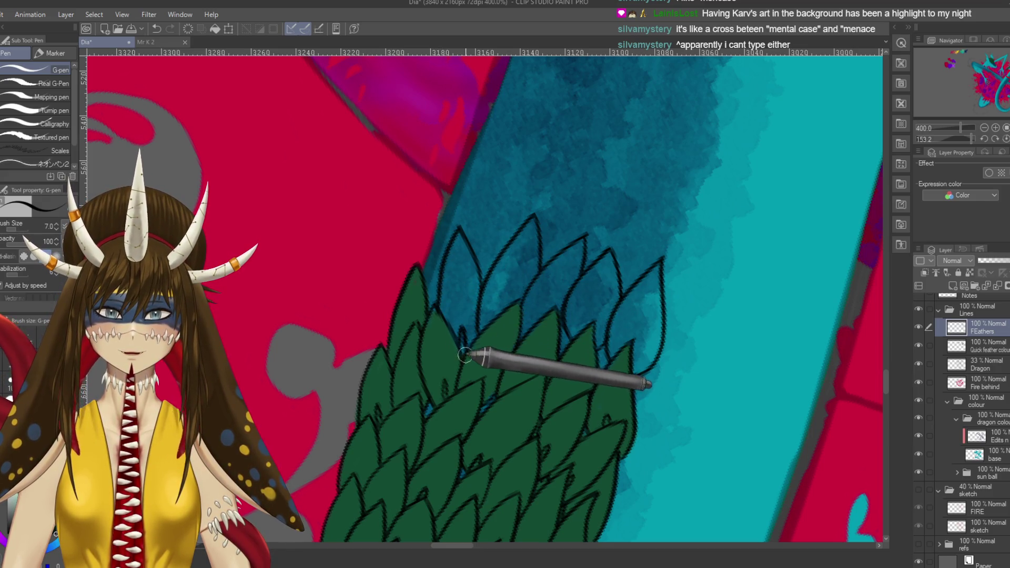
key("ctrl+z")
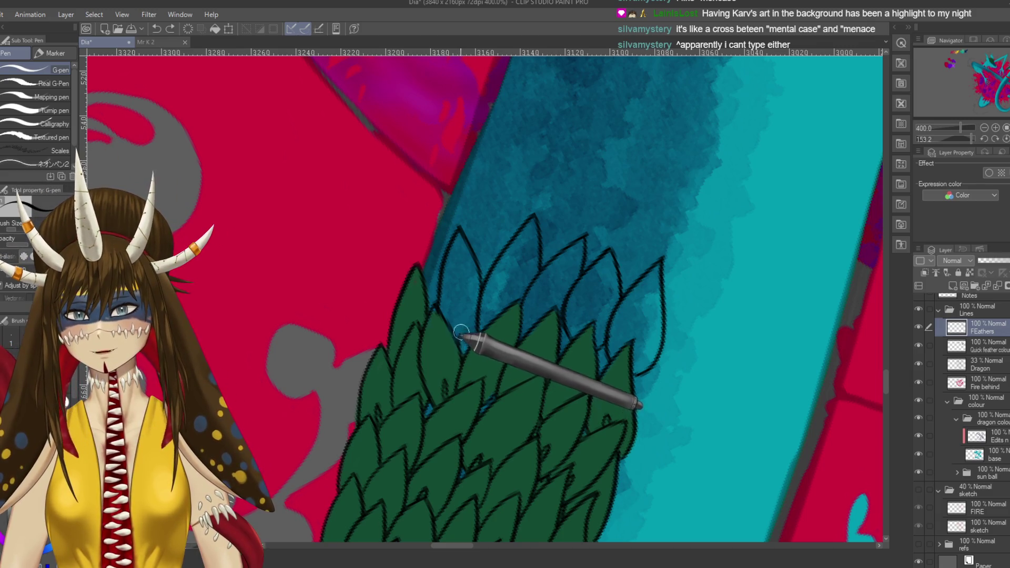
key("ctrl+y")
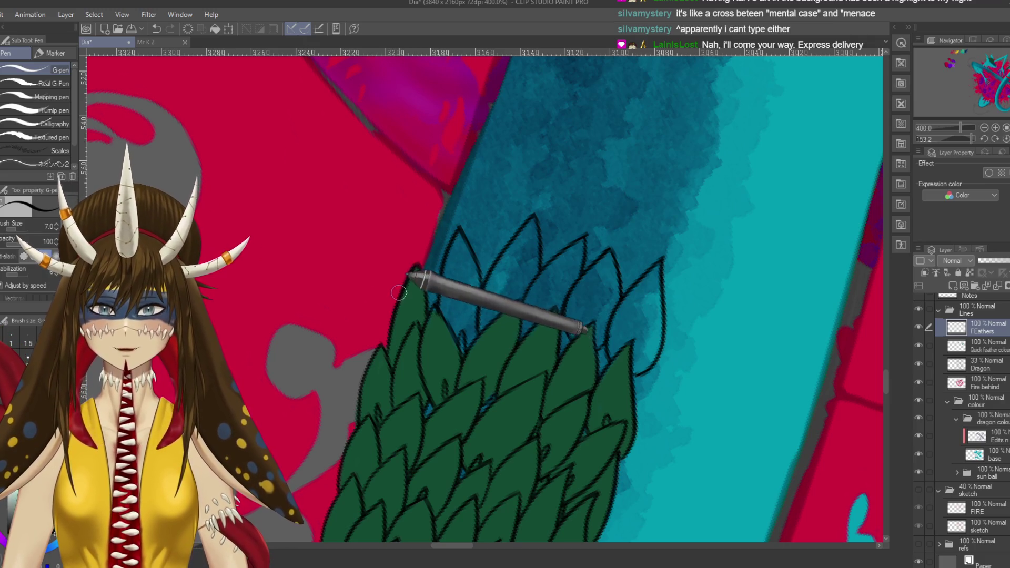
left_click_drag(405, 266, 442, 258)
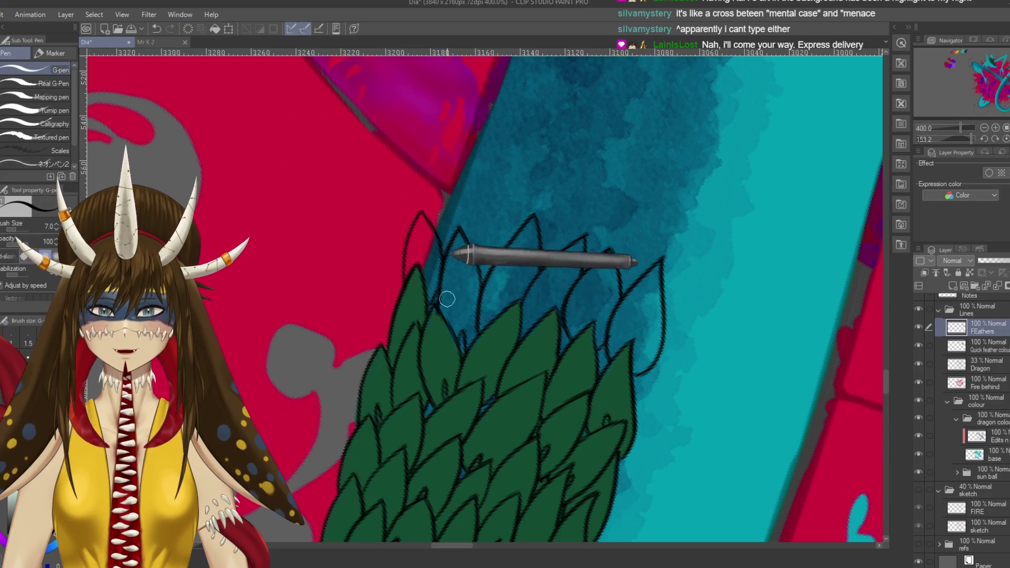
left_click_drag(434, 292, 470, 326)
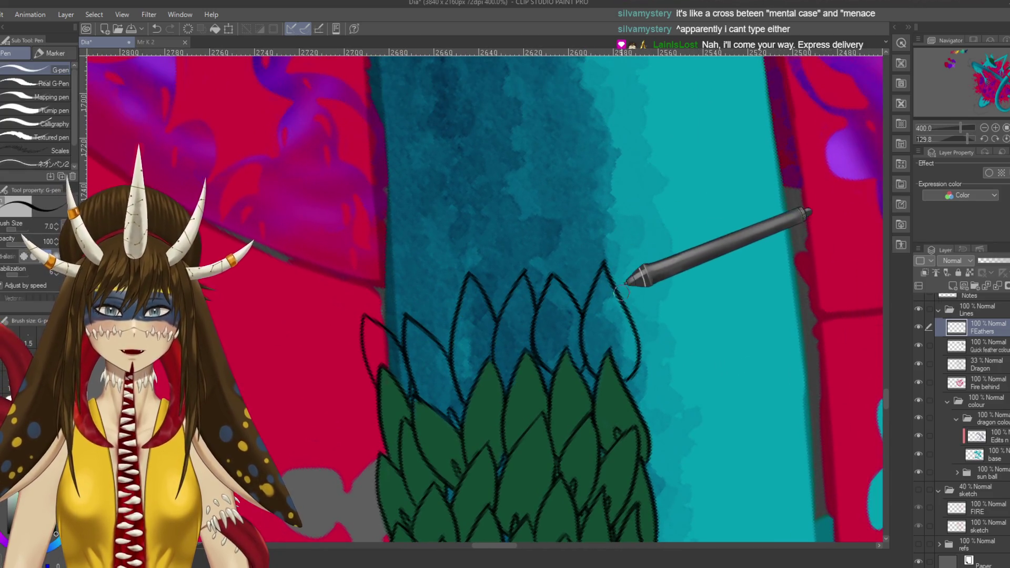
- Draw feather edge lines on the teal tail, undoing stray strokes, and save
left_click_drag(630, 296, 638, 206)
key("ctrl+z")
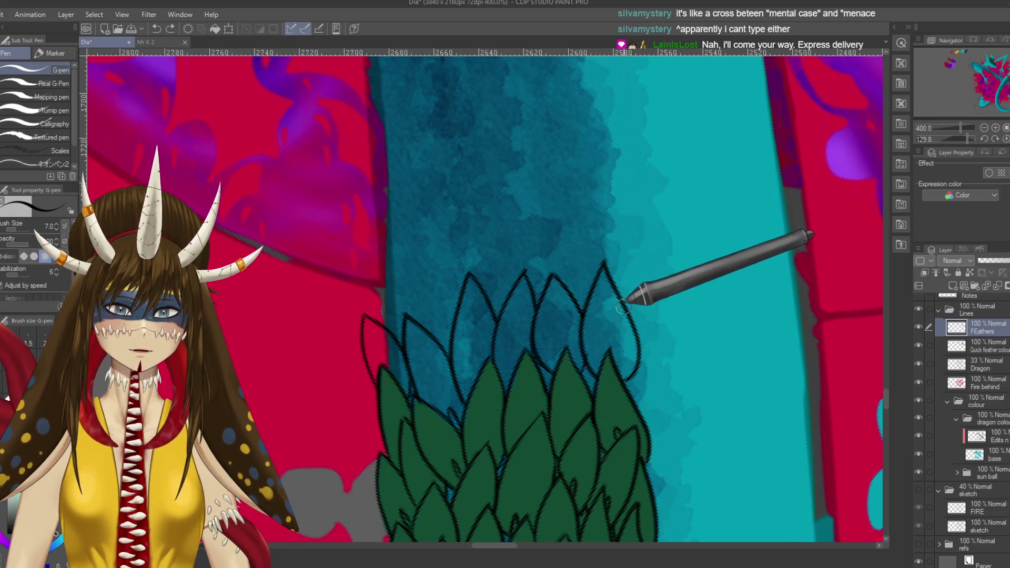
left_click_drag(623, 302, 643, 254)
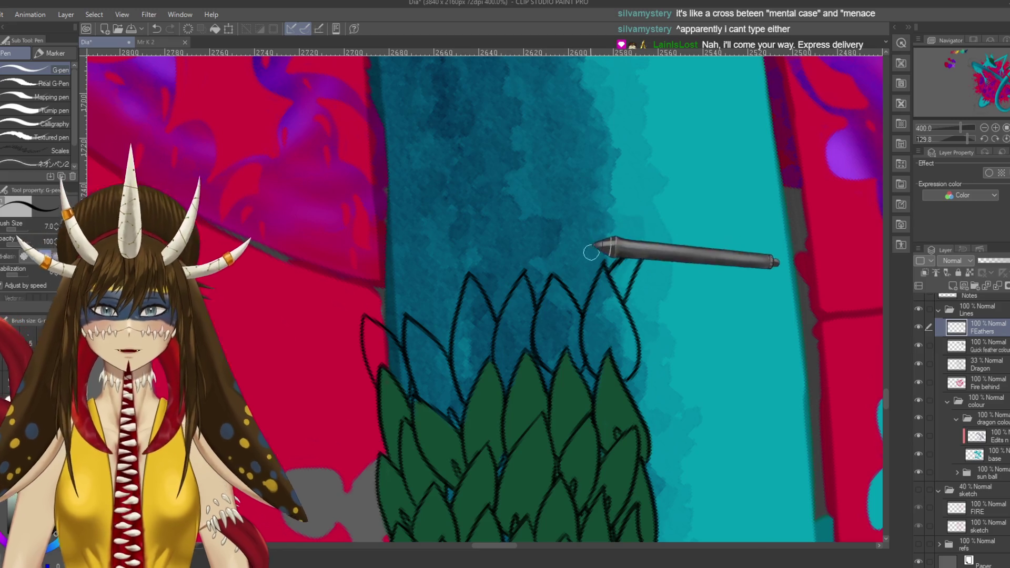
left_click_drag(617, 251, 577, 182)
key("ctrl+z")
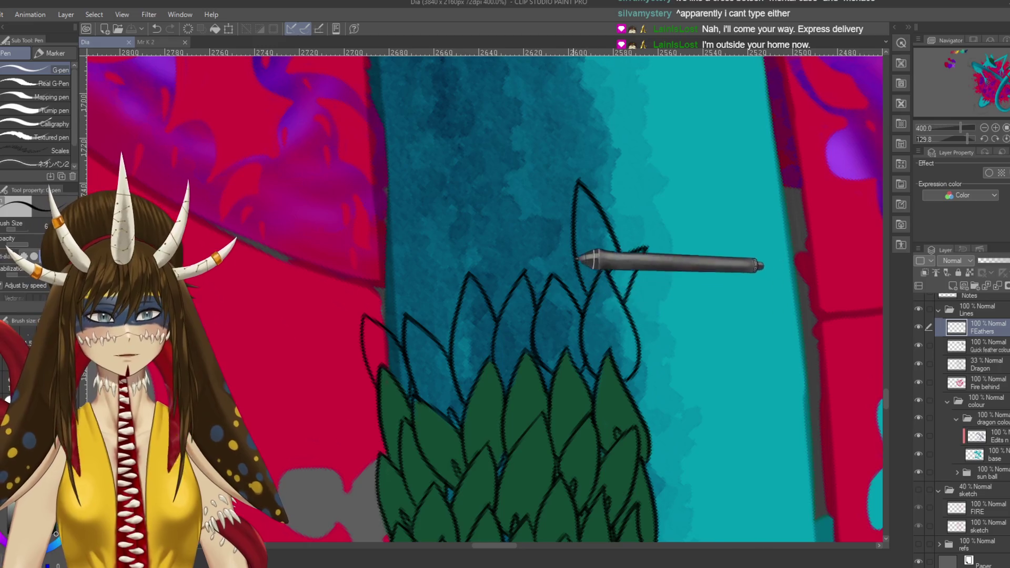
left_click_drag(579, 258, 604, 300)
key("e")
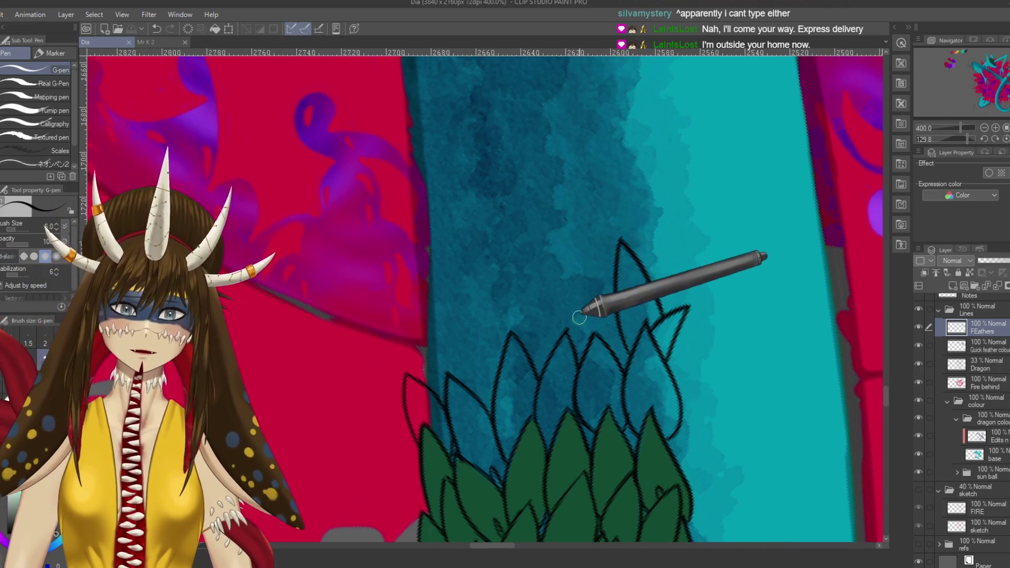
key("p")
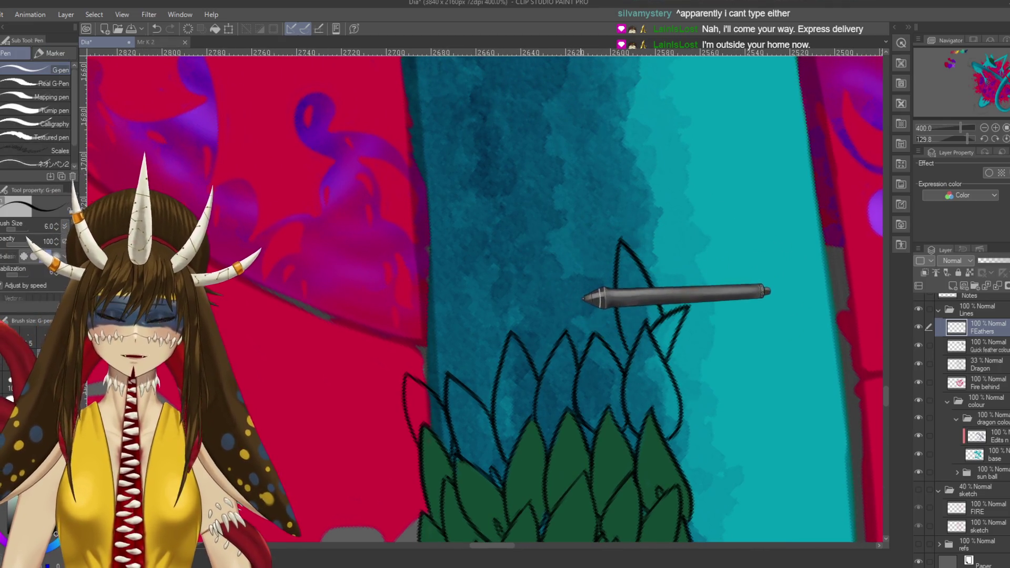
left_click_drag(591, 383, 614, 331)
key("ctrl+s")
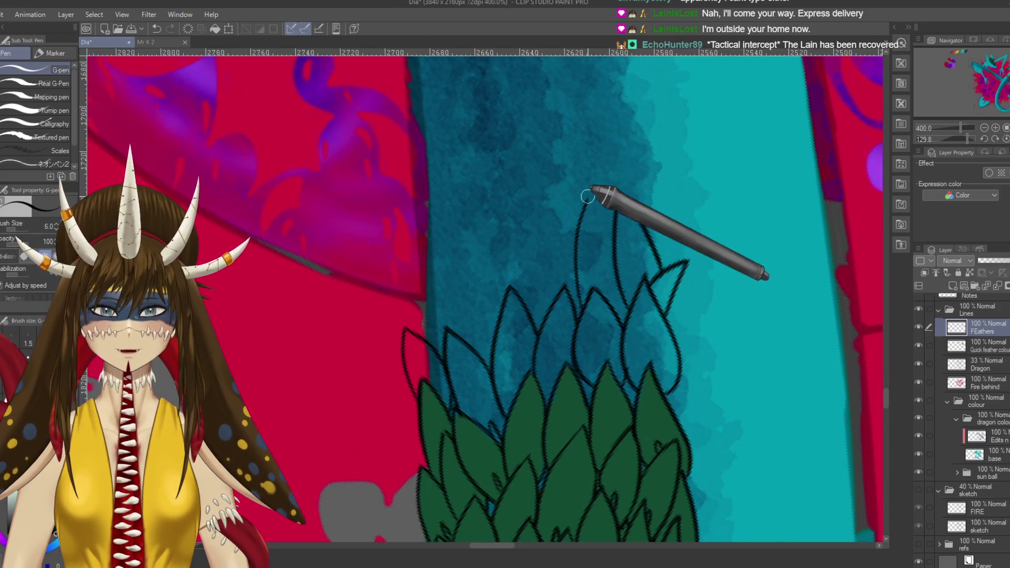
- Outline a new feather left of the top feather with a small spur on the right, then save
left_click_drag(575, 275, 613, 243)
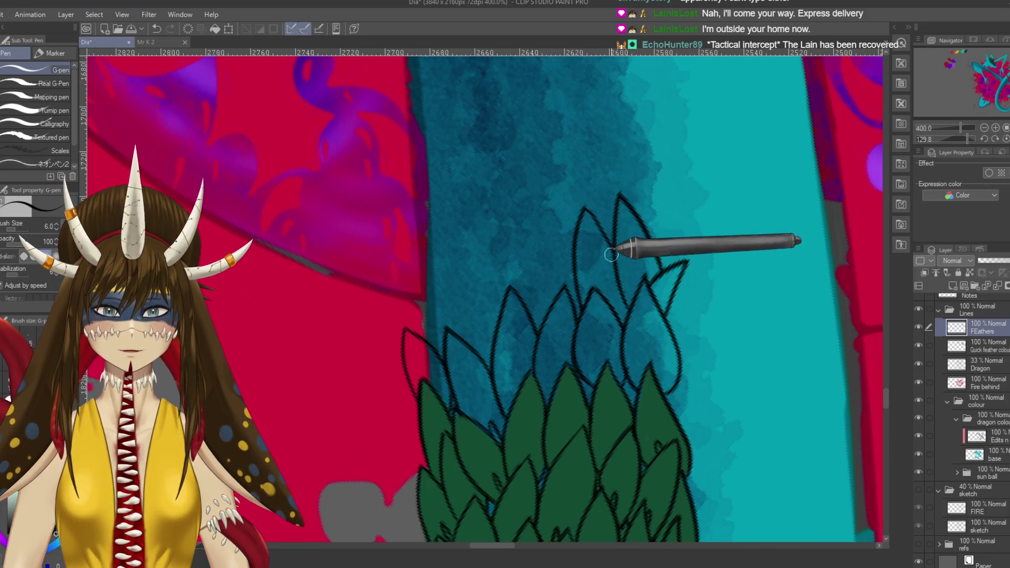
left_click_drag(586, 205, 611, 252)
left_click_drag(569, 301, 577, 299)
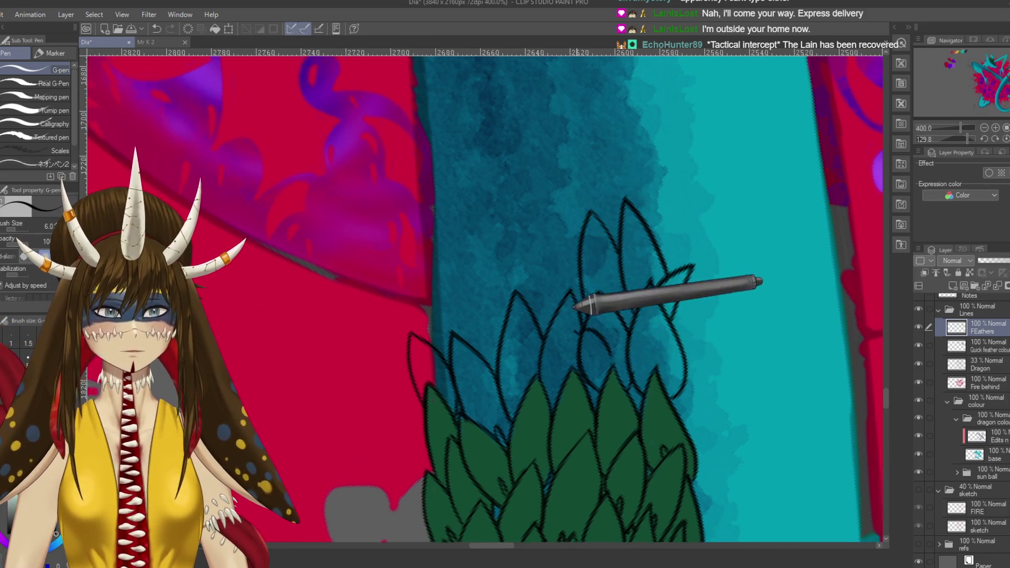
left_click_drag(658, 287, 684, 295)
key("ctrl+s")
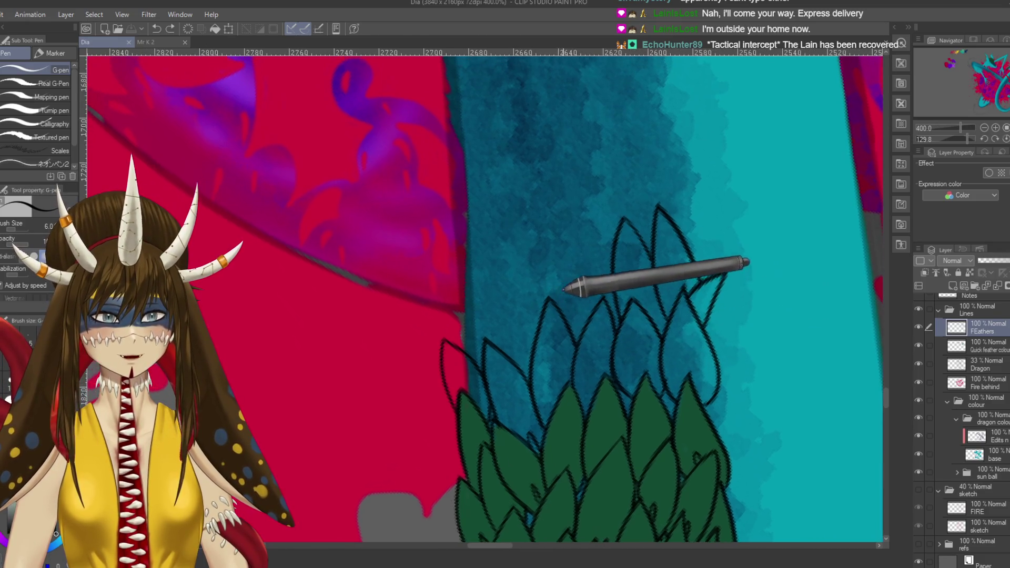
- Draw curved feather outlines reaching the tail's left and upper edges, then save
left_click_drag(575, 289, 616, 302)
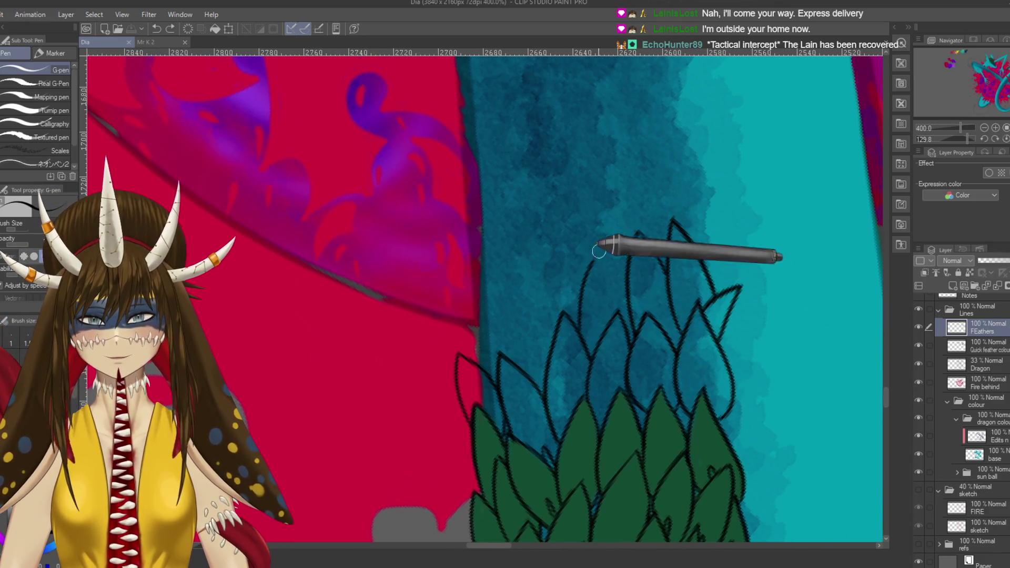
left_click_drag(605, 244, 625, 289)
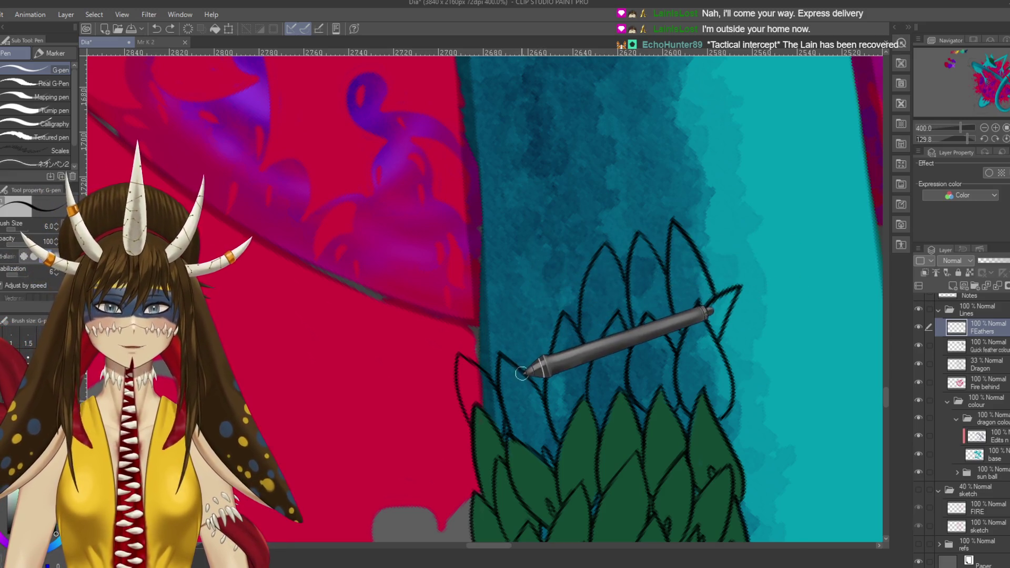
left_click_drag(557, 246, 576, 294)
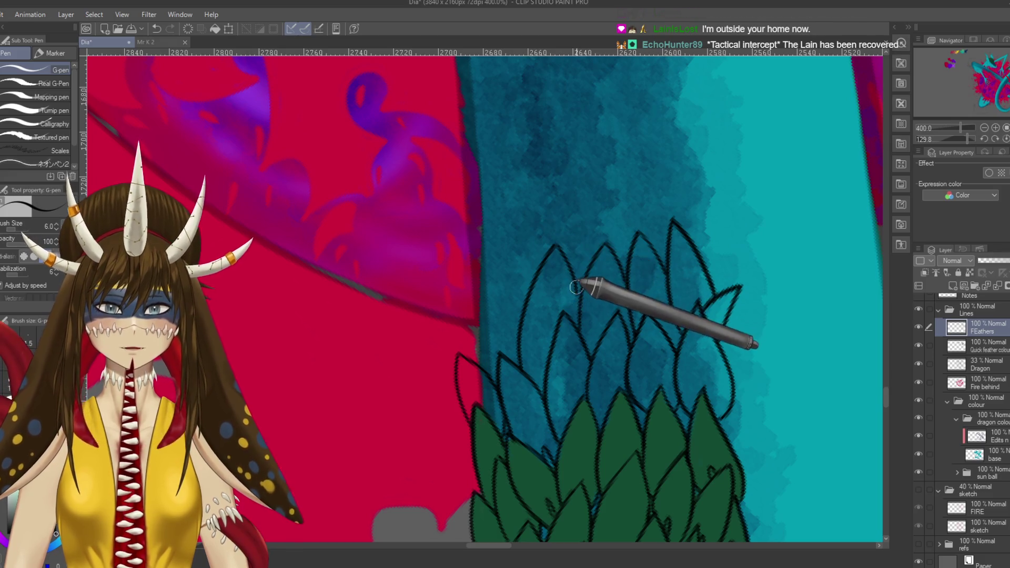
mouse_move(501, 363)
left_mouse_down()
mouse_move(529, 257)
mouse_move(587, 293)
left_mouse_up()
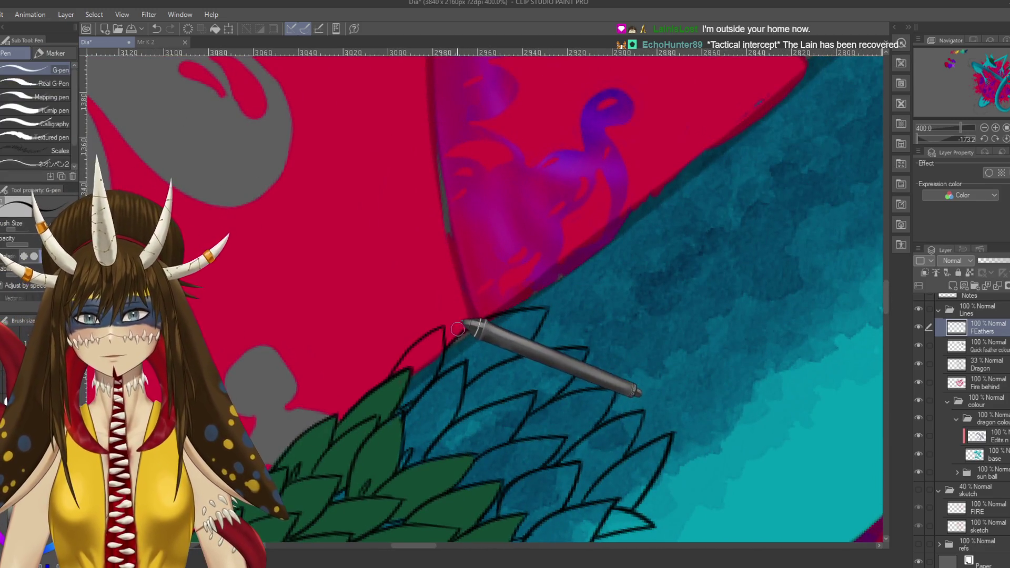
left_click_drag(457, 334, 515, 256)
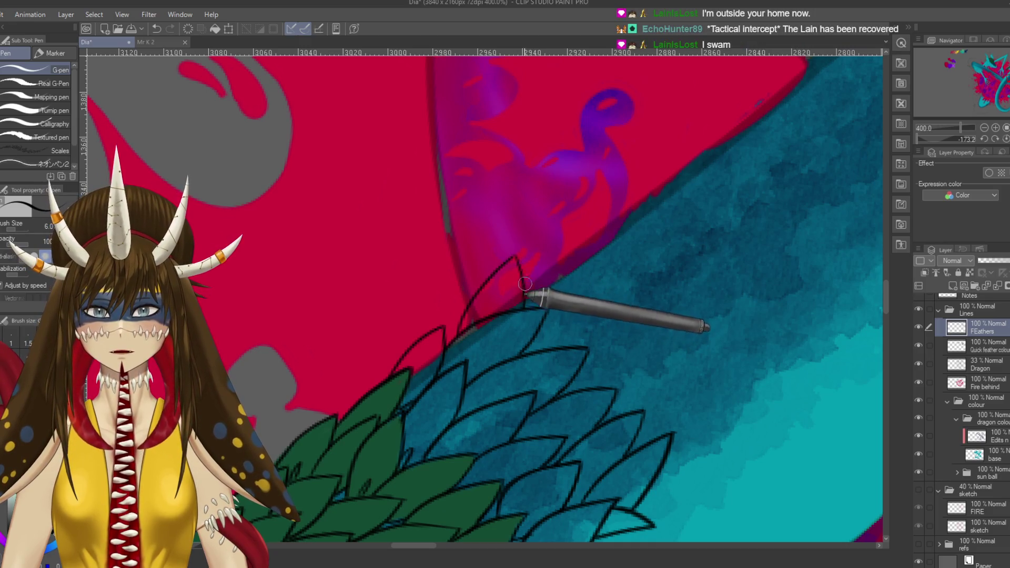
left_click_drag(525, 304, 514, 258)
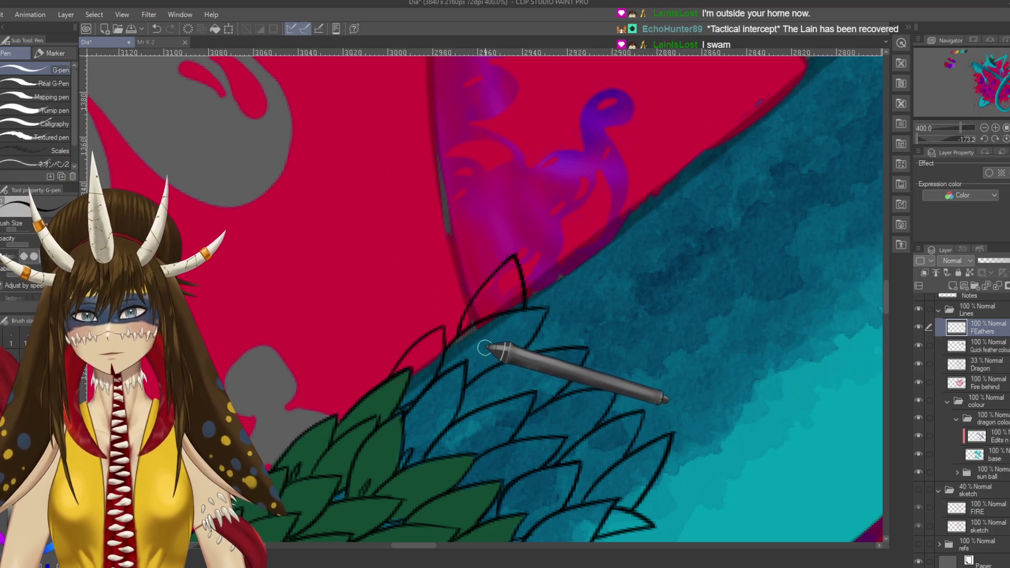
key("ctrl+s")
left_click_drag(372, 289, 406, 411)
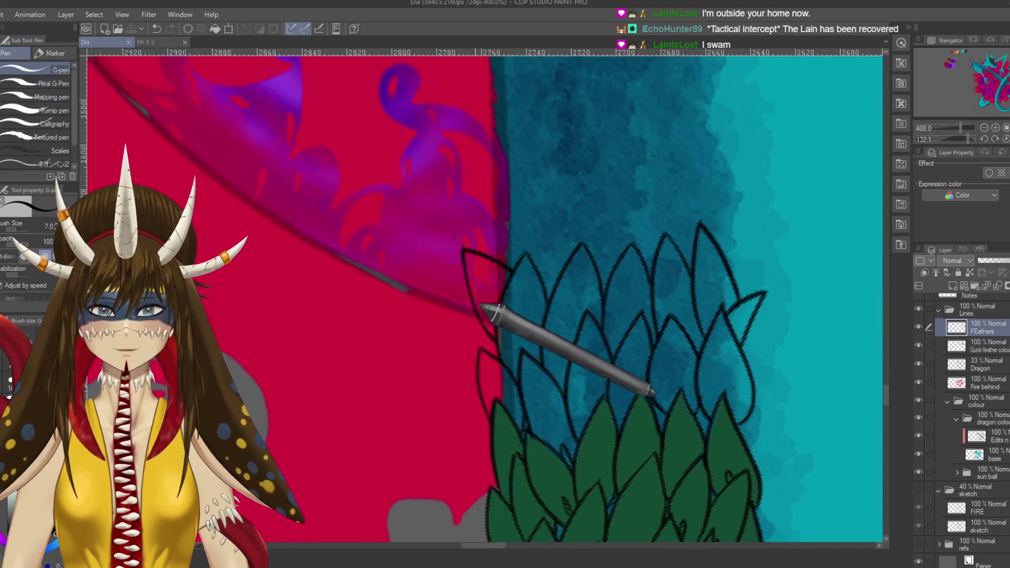
- Ink tall feather outlines across the tail's upper row, redoing the bad strokes
scroll(483, 307, "right", 2)
left_click_drag(505, 260, 555, 247)
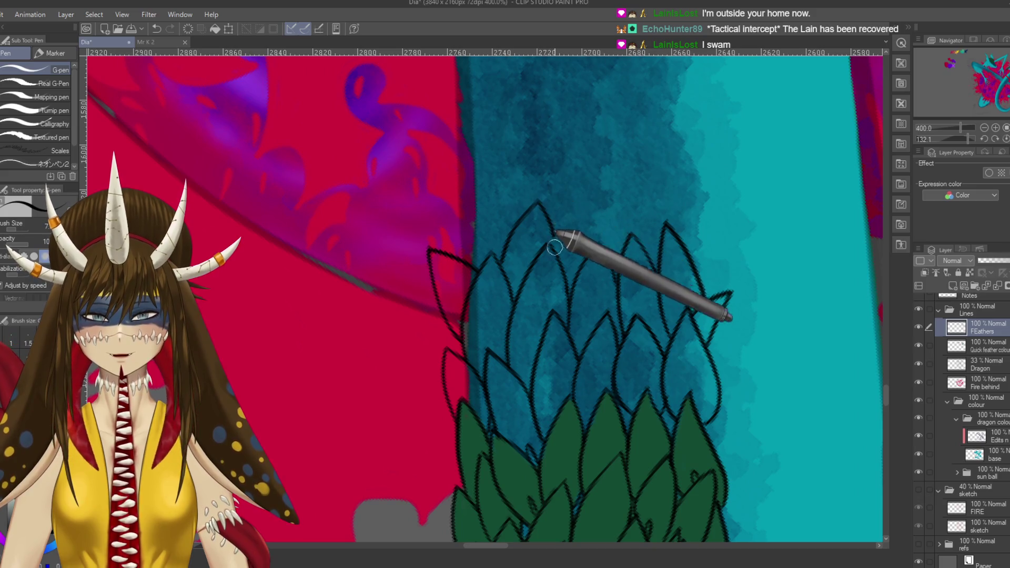
key("ctrl+z")
mouse_move(464, 261)
left_mouse_down()
mouse_move(526, 247)
mouse_move(541, 267)
left_mouse_up()
left_click_drag(519, 210, 563, 265)
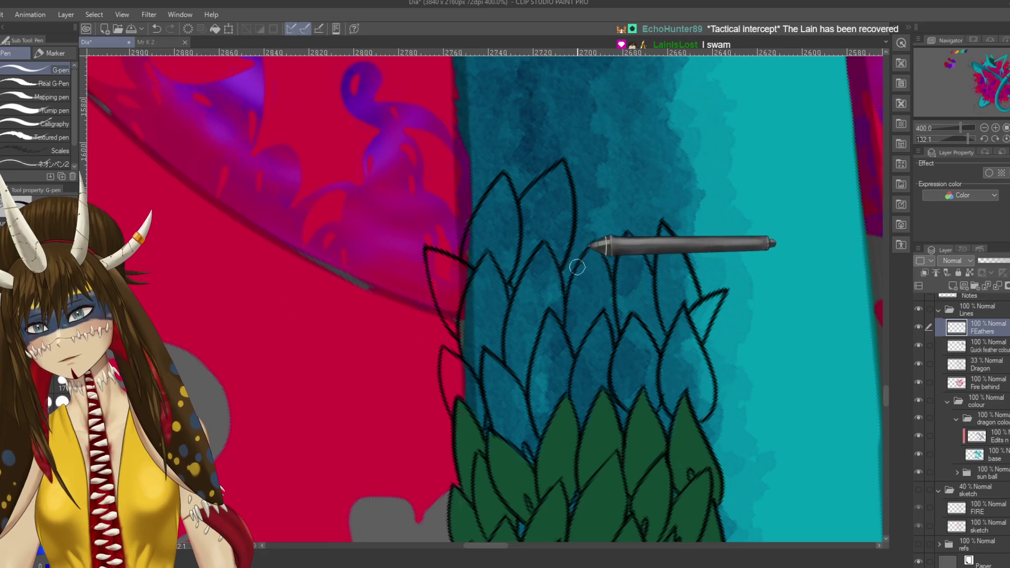
mouse_move(576, 212)
left_mouse_down()
mouse_move(622, 171)
mouse_move(614, 258)
left_mouse_up()
key("ctrl+z")
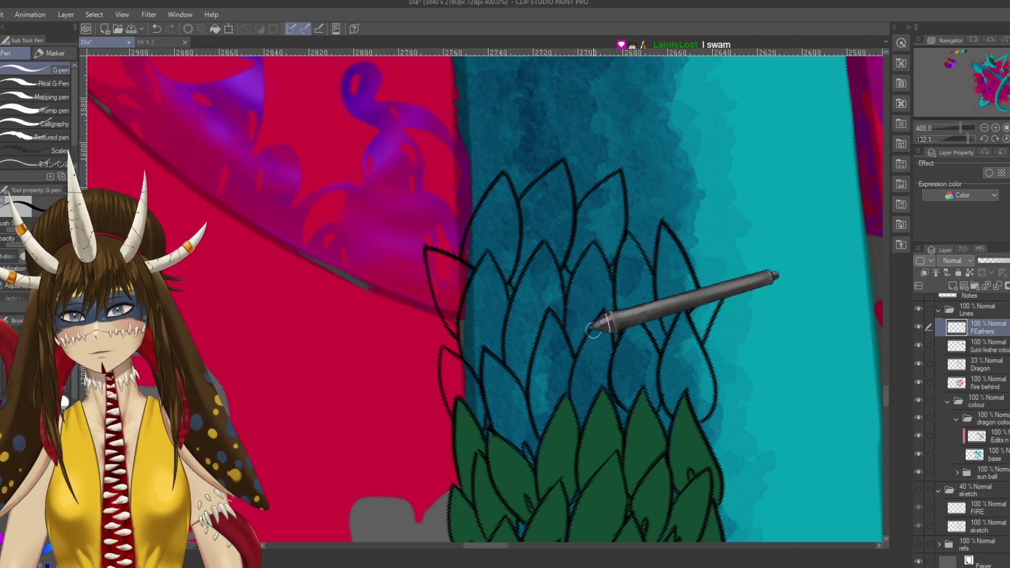
- Draw a feather line up to a new tip and a short stroke on the right feather's edge
scroll(582, 322, "up", 3)
left_click_drag(567, 272, 597, 203)
key("ctrl+z")
left_click_drag(563, 271, 605, 201)
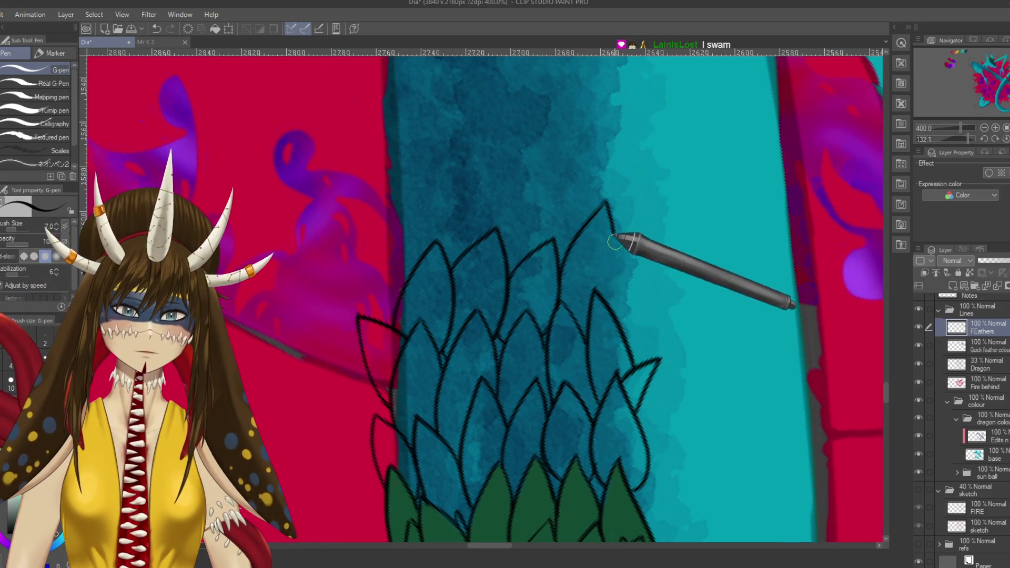
left_click_drag(631, 339, 646, 292)
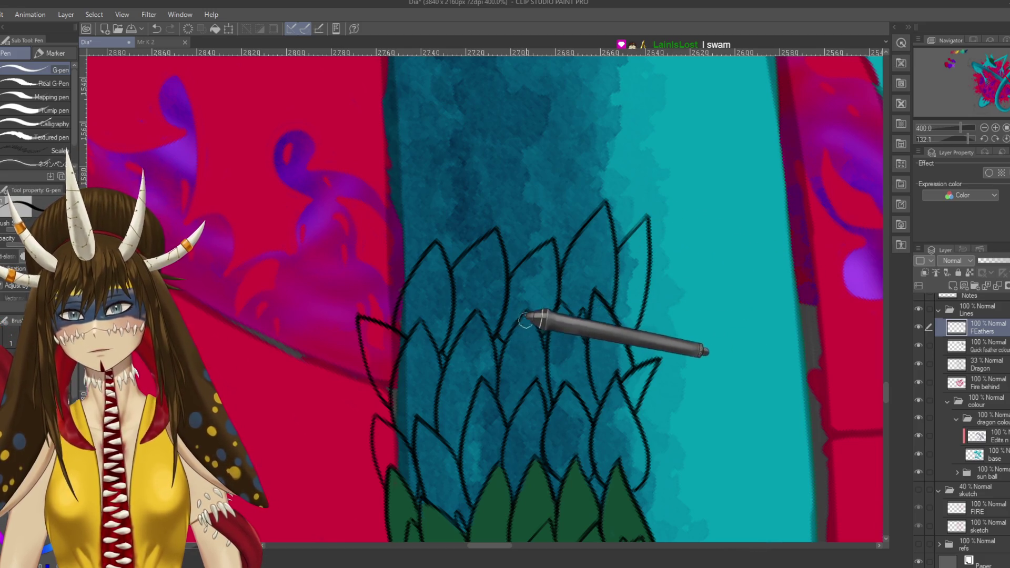
- Close the feather tip at the top right and save the illustration
left_click_drag(526, 315, 555, 143)
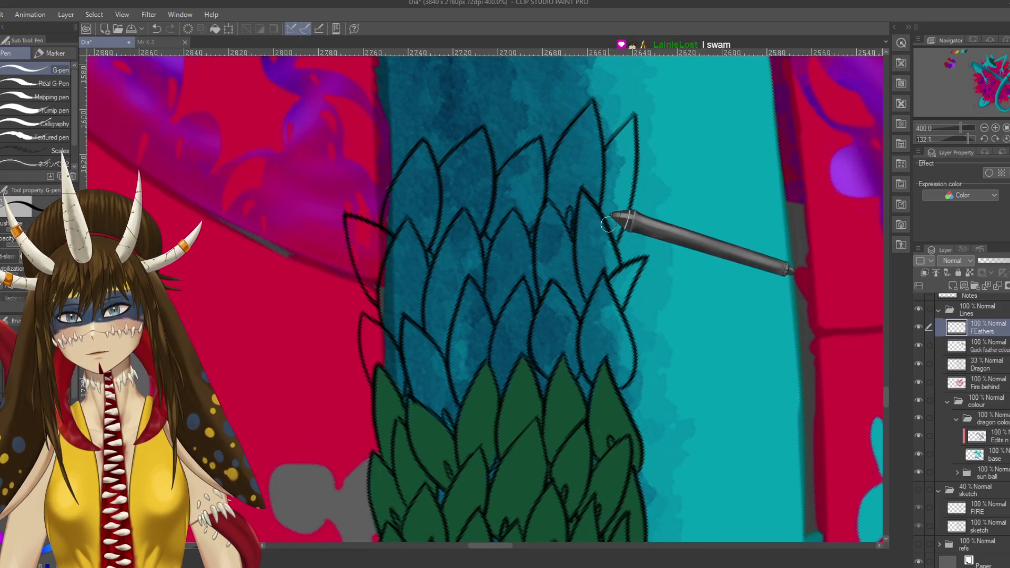
scroll(631, 281, "down", 3)
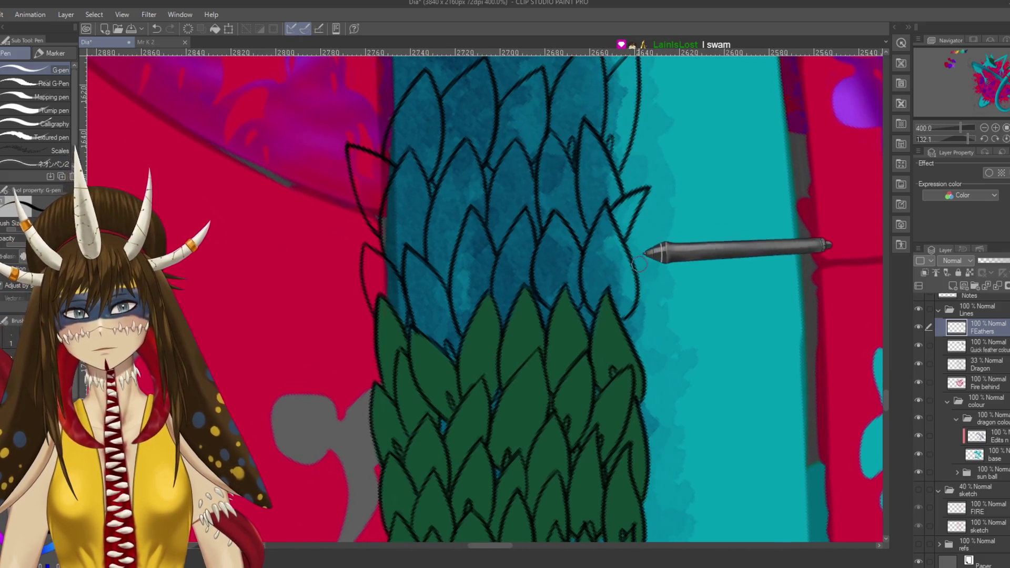
scroll(673, 263, "up", 7)
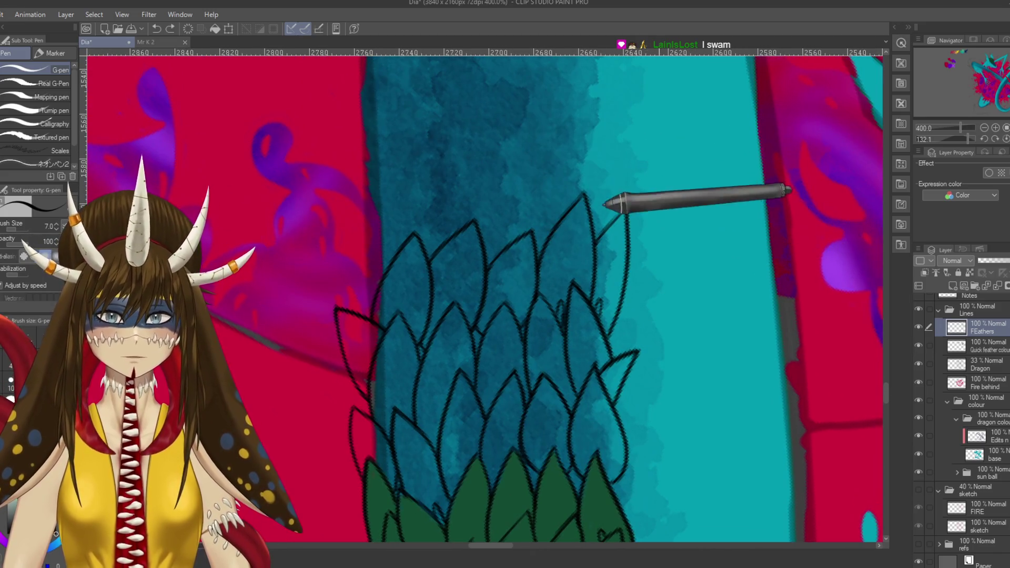
scroll(631, 221, "up", 2)
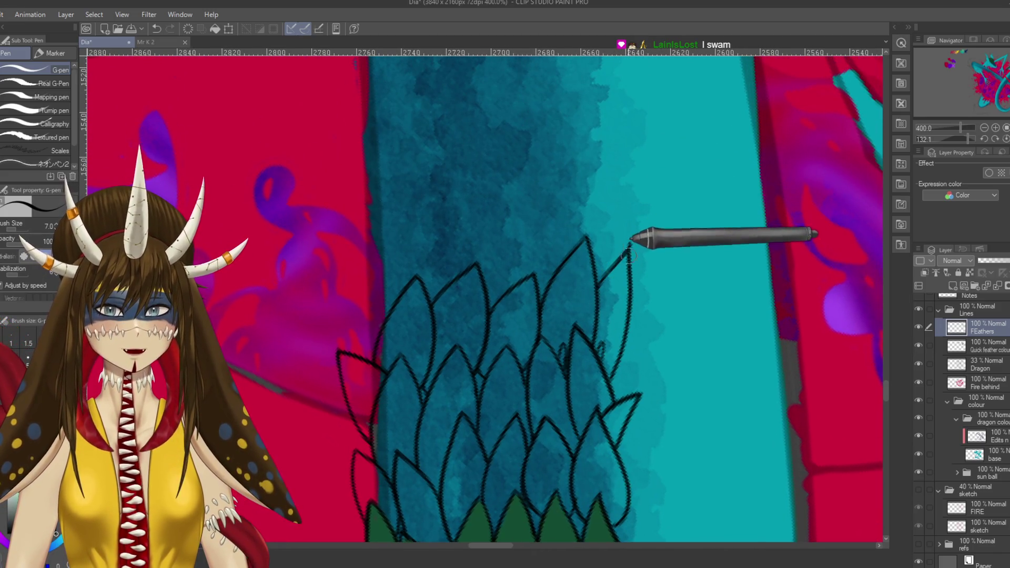
left_click_drag(626, 258, 631, 243)
key("ctrl+s")
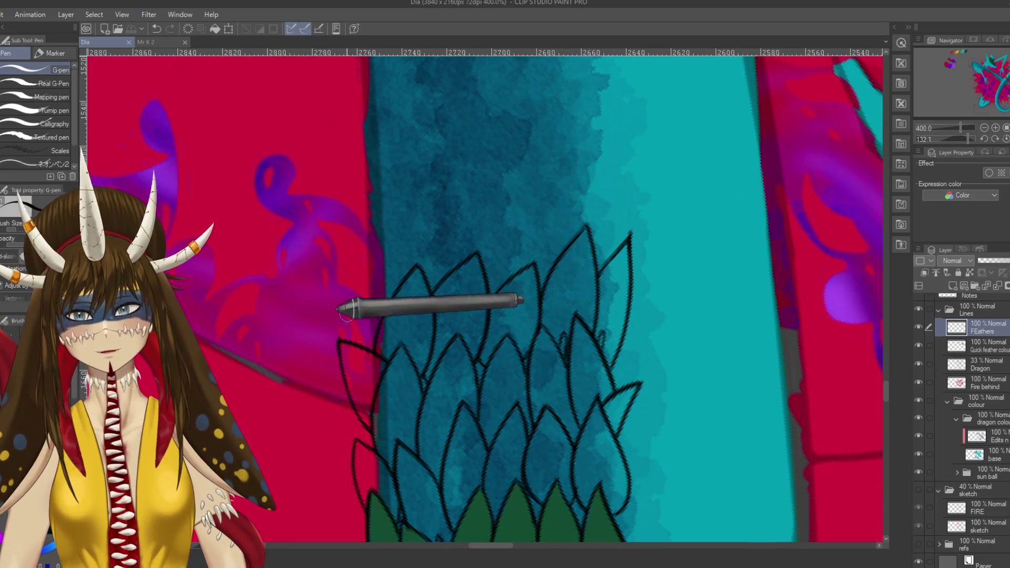
- Outline feathers from the tail's left edge across the top row toward the right side, then save
left_click_drag(345, 336, 377, 257)
key("ctrl+z")
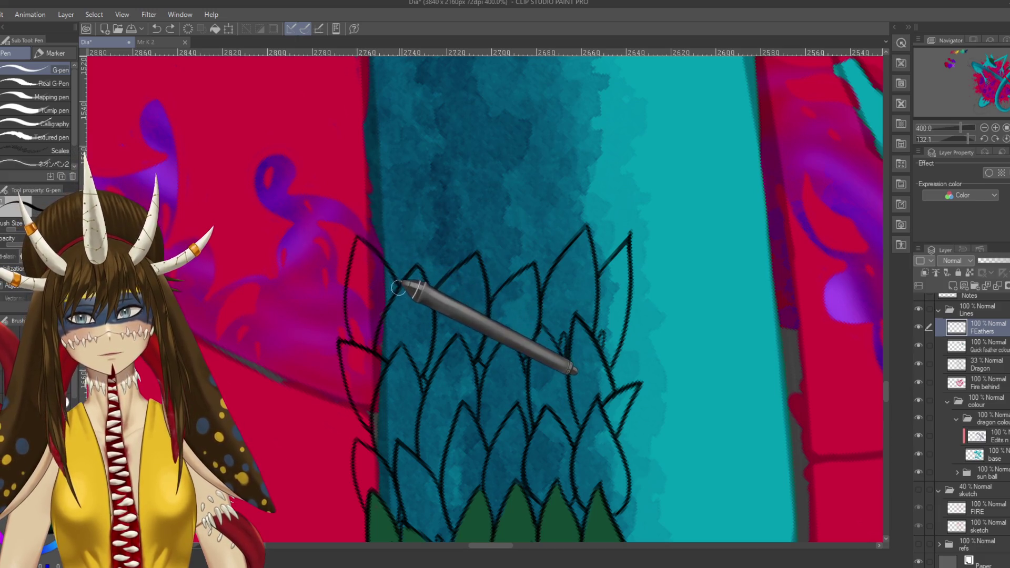
left_click_drag(405, 266, 376, 329)
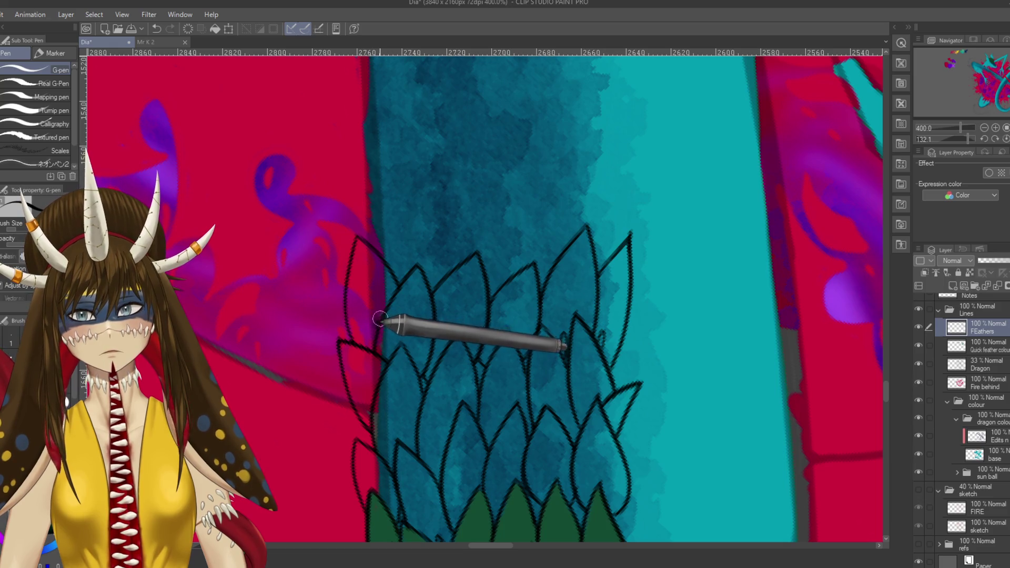
mouse_move(385, 253)
left_mouse_down()
mouse_move(401, 164)
mouse_move(446, 270)
left_mouse_up()
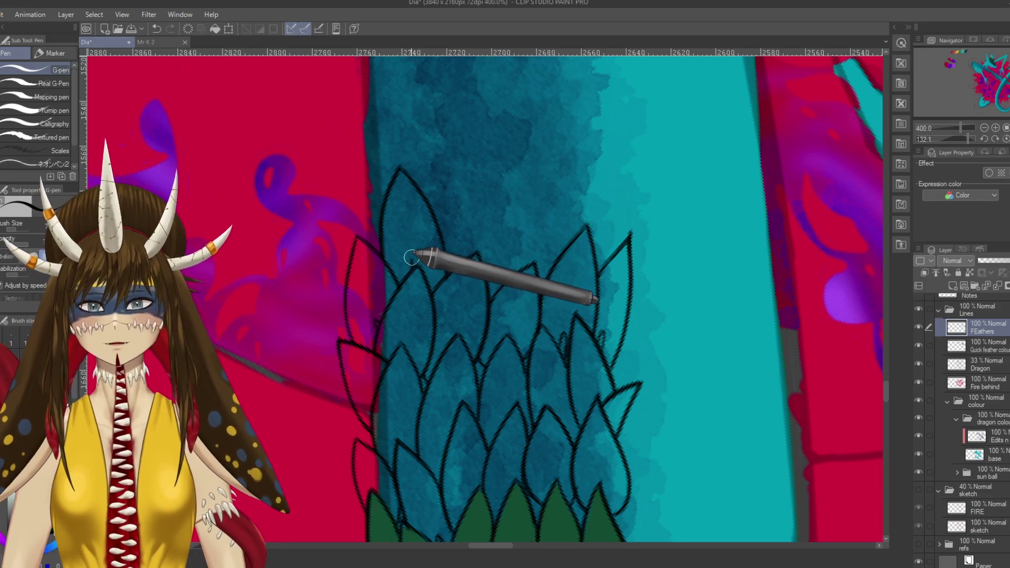
mouse_move(444, 226)
left_mouse_down()
mouse_move(483, 169)
mouse_move(494, 281)
left_mouse_up()
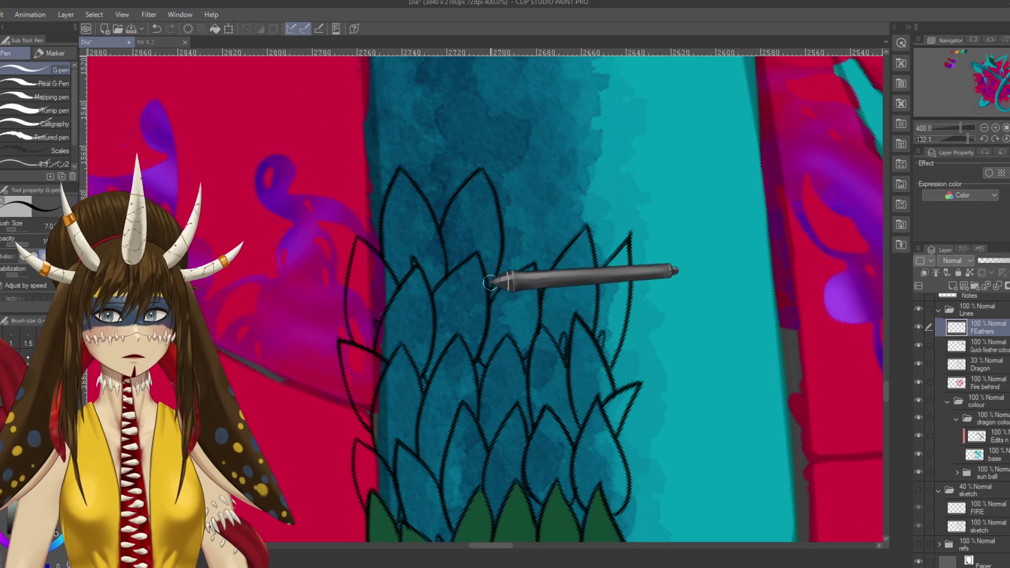
mouse_move(502, 230)
left_mouse_down()
mouse_move(558, 160)
mouse_move(564, 218)
mouse_move(542, 276)
left_mouse_up()
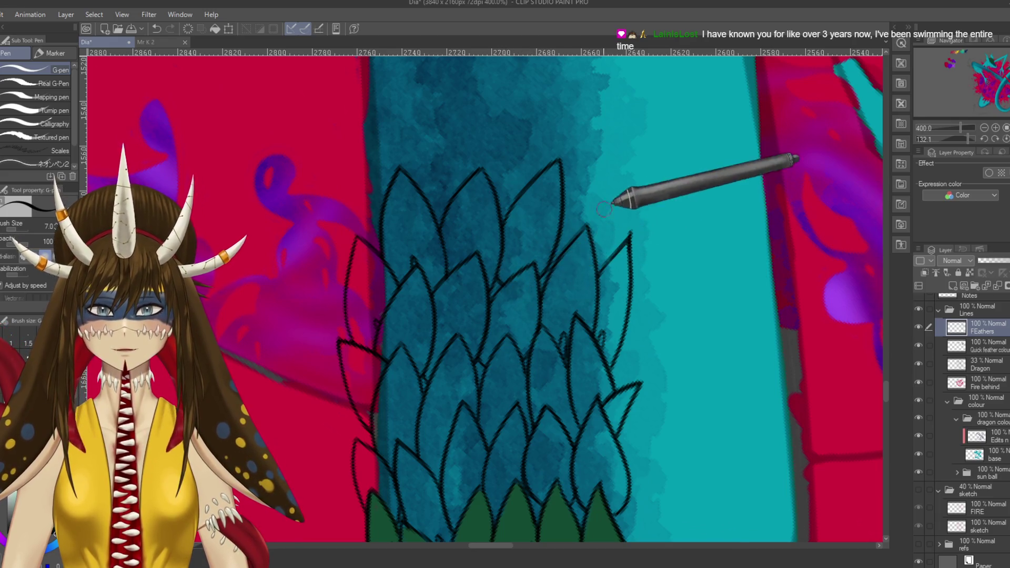
mouse_move(566, 205)
left_mouse_down()
mouse_move(624, 156)
mouse_move(621, 236)
left_mouse_up()
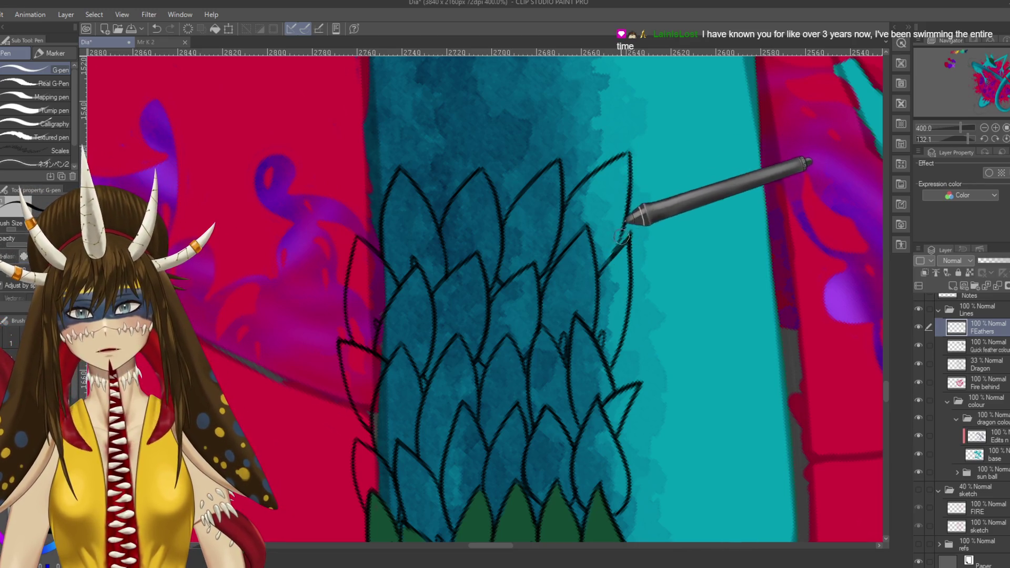
key("ctrl+s")
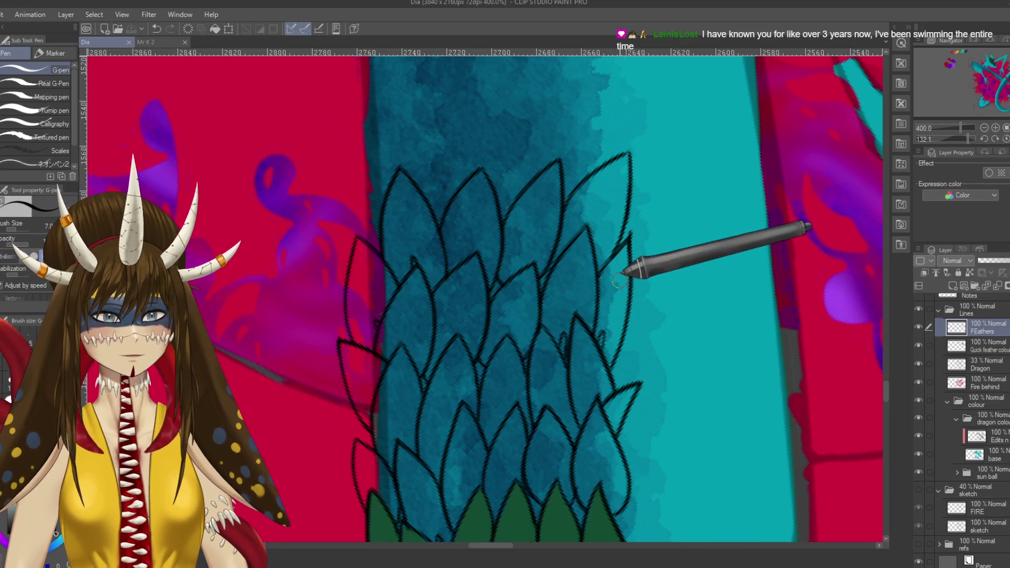
- Ink a feather outline up the tail's left edge on a rotated canvas, then reframe the upper feathers
left_click_drag(598, 236, 438, 278)
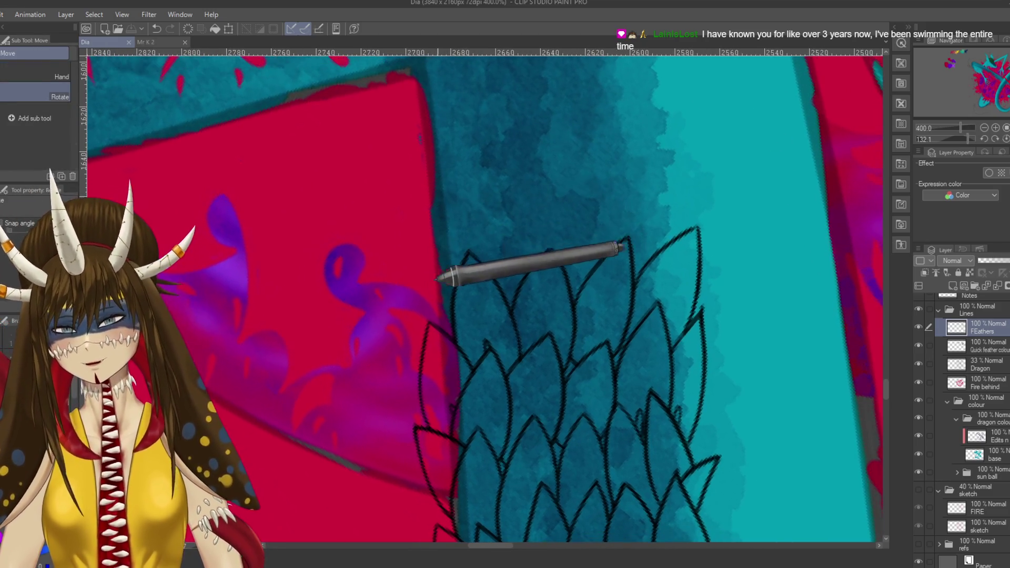
left_click_drag(428, 214, 479, 232)
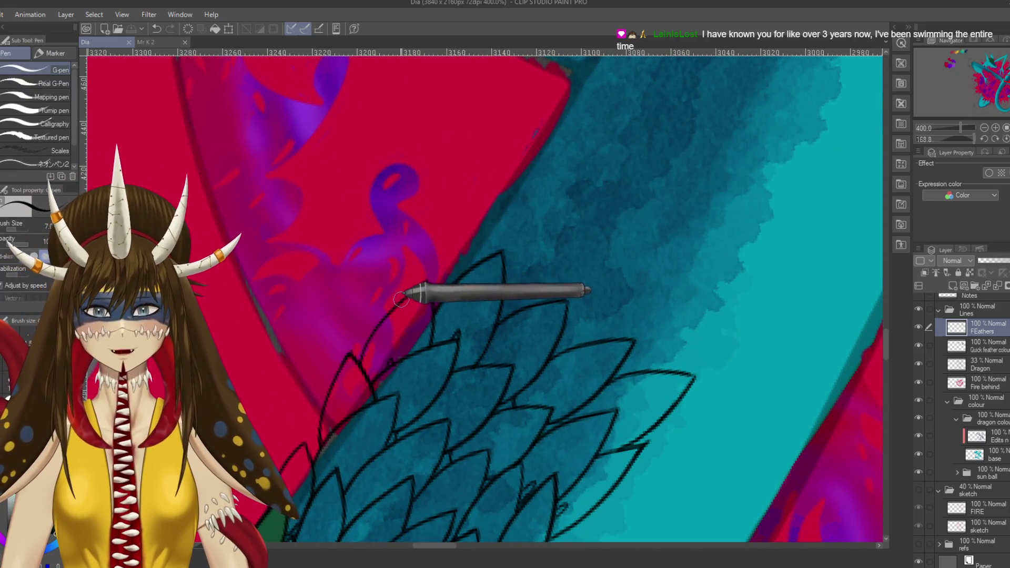
left_click_drag(401, 299, 458, 196)
key("ctrl+z")
mouse_move(401, 293)
left_mouse_down()
mouse_move(472, 187)
mouse_move(471, 266)
left_mouse_up()
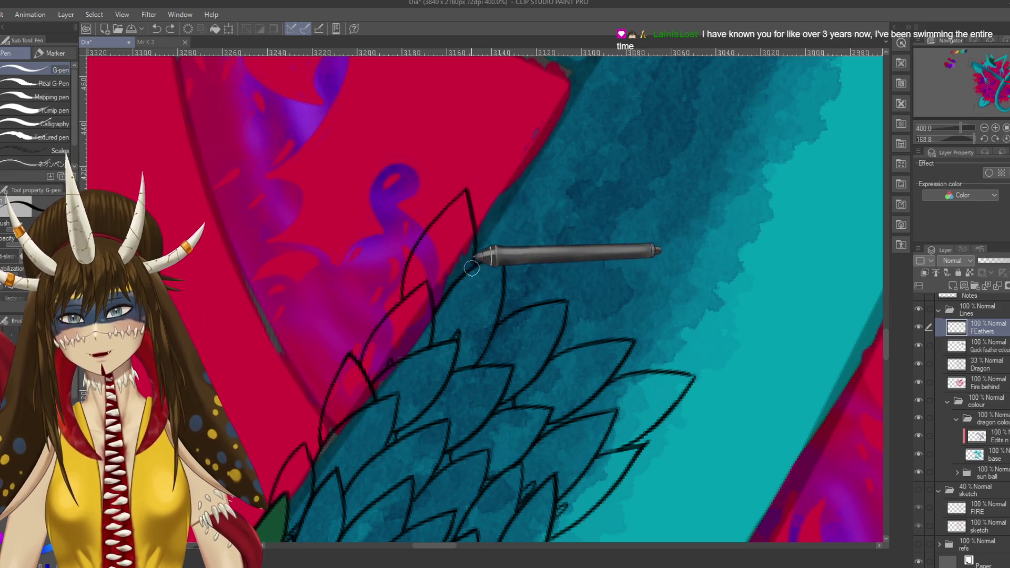
left_click_drag(462, 300, 424, 305)
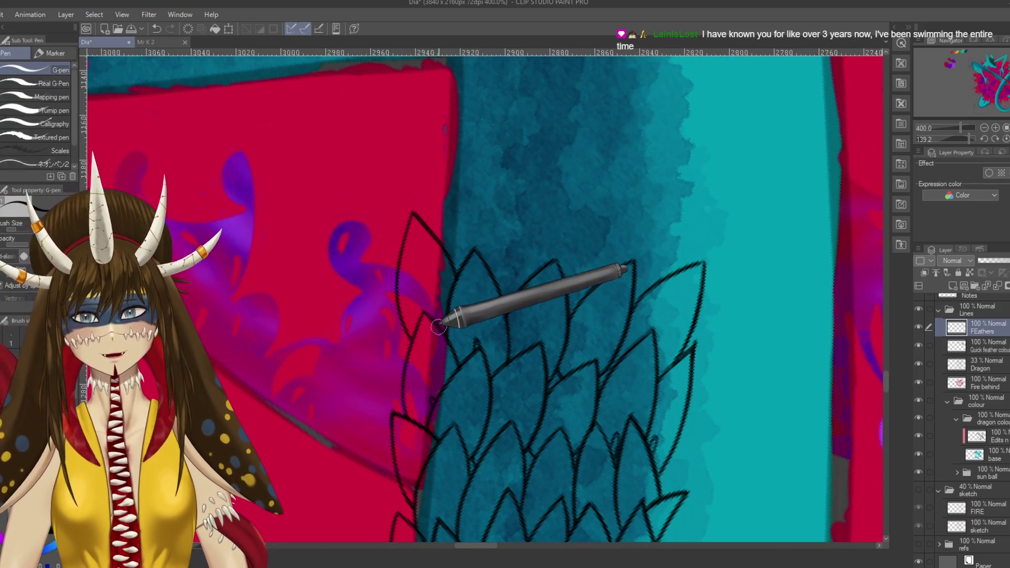
mouse_move(491, 321)
left_mouse_down()
mouse_move(371, 322)
mouse_move(474, 295)
mouse_move(463, 241)
left_mouse_up()
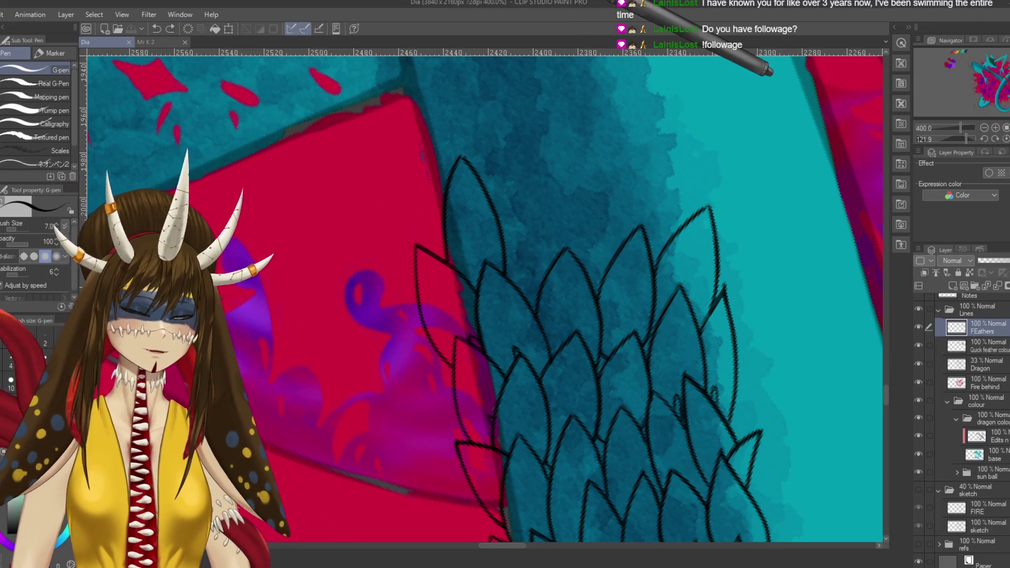
left_click_drag(553, 365, 541, 264)
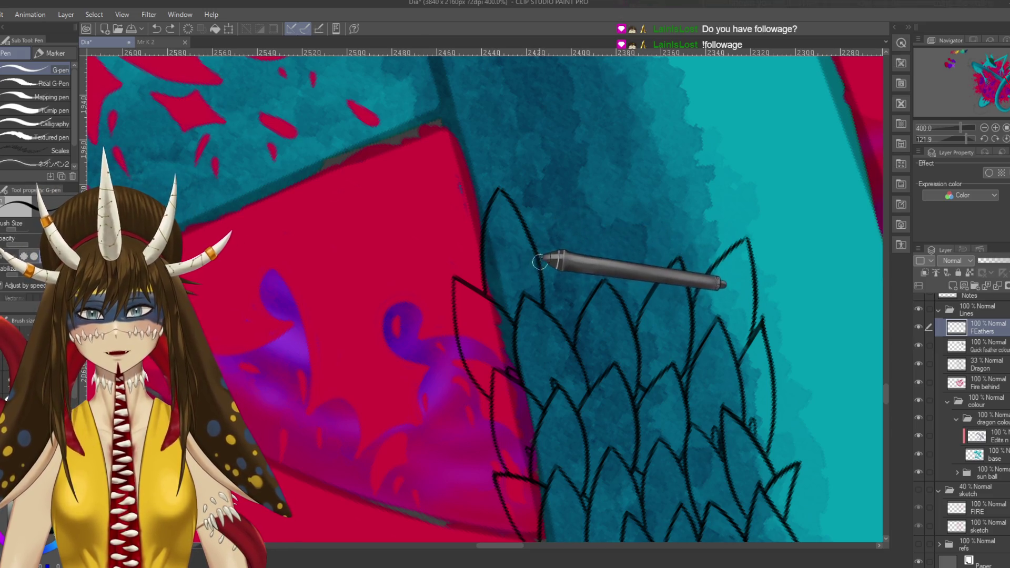
- Ink feather outlines across the cluster's right side toward the lighter teal edge and save
left_click_drag(548, 255, 574, 204)
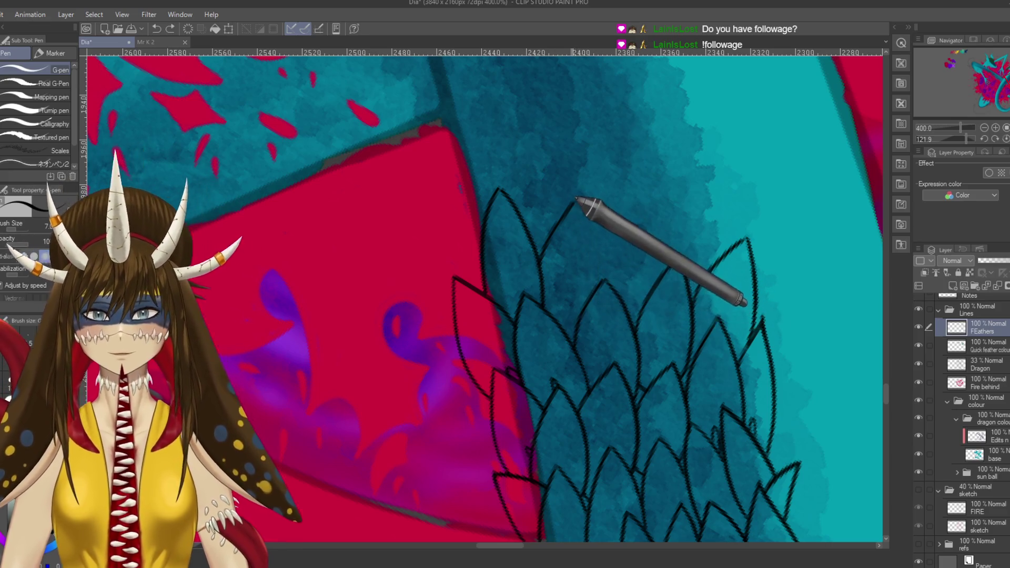
left_click_drag(575, 202, 589, 246)
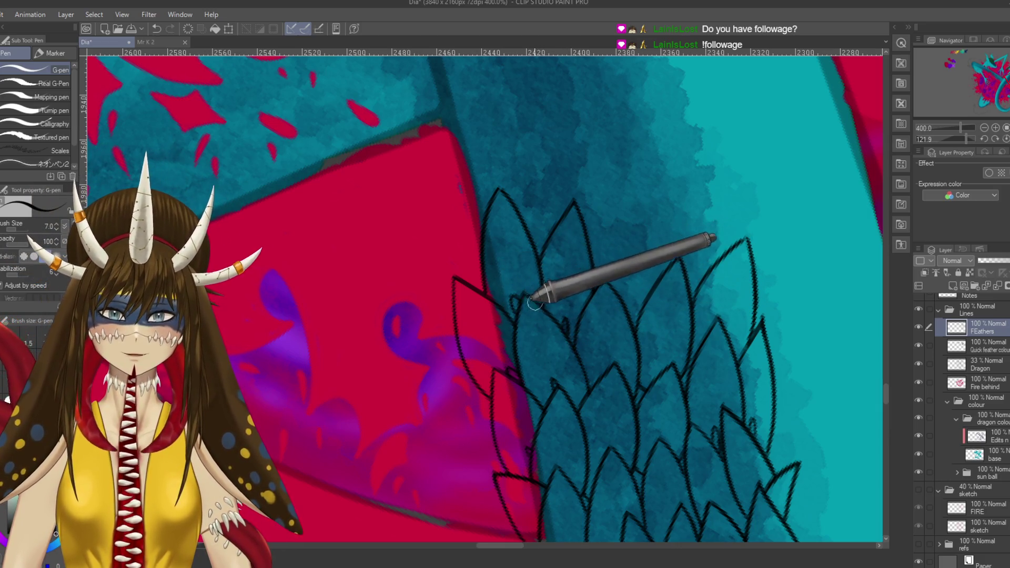
mouse_move(593, 241)
left_mouse_down()
mouse_move(638, 182)
mouse_move(647, 237)
left_mouse_up()
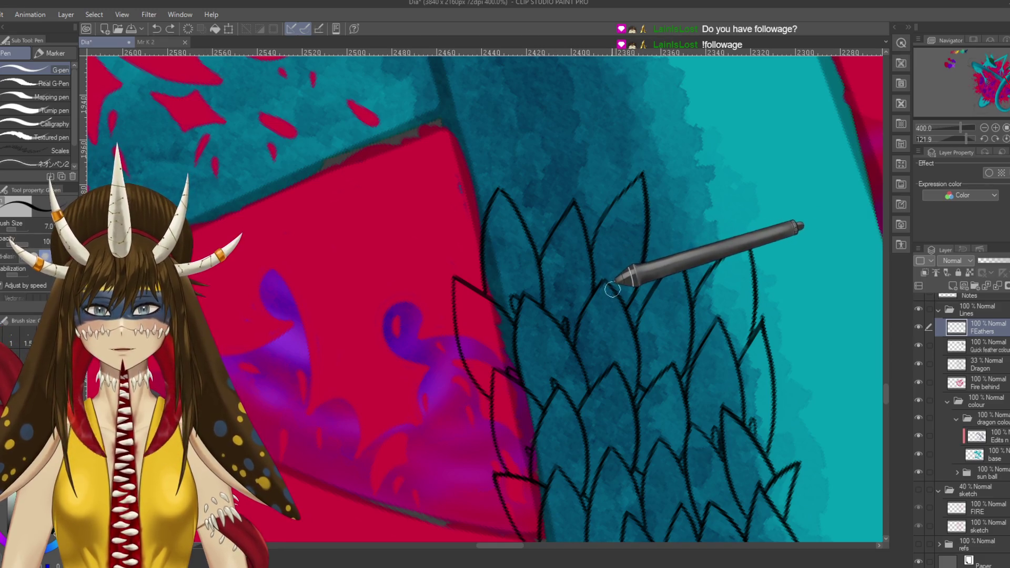
left_click_drag(650, 238, 693, 251)
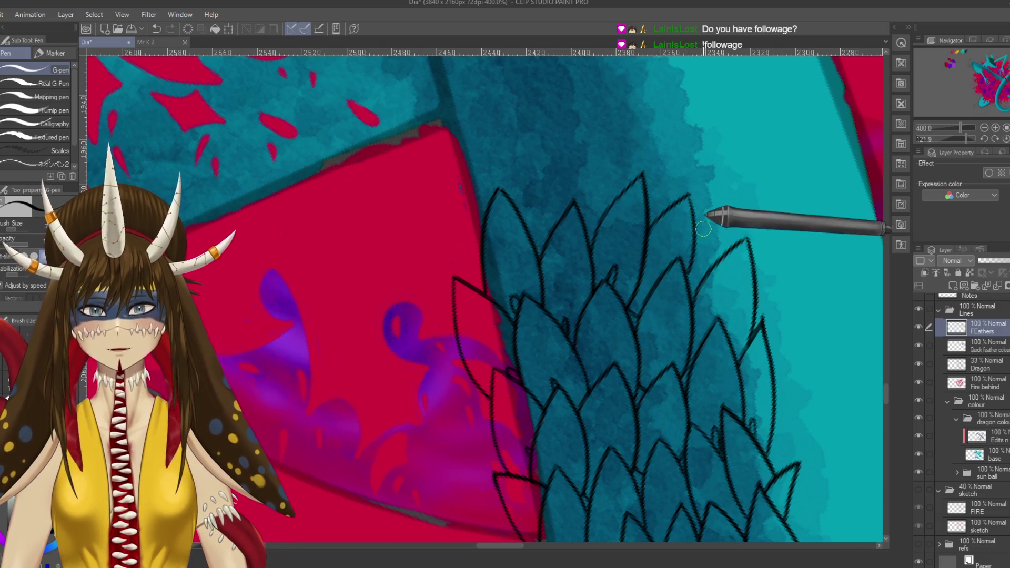
mouse_move(695, 232)
left_mouse_down()
mouse_move(748, 167)
mouse_move(693, 282)
left_mouse_up()
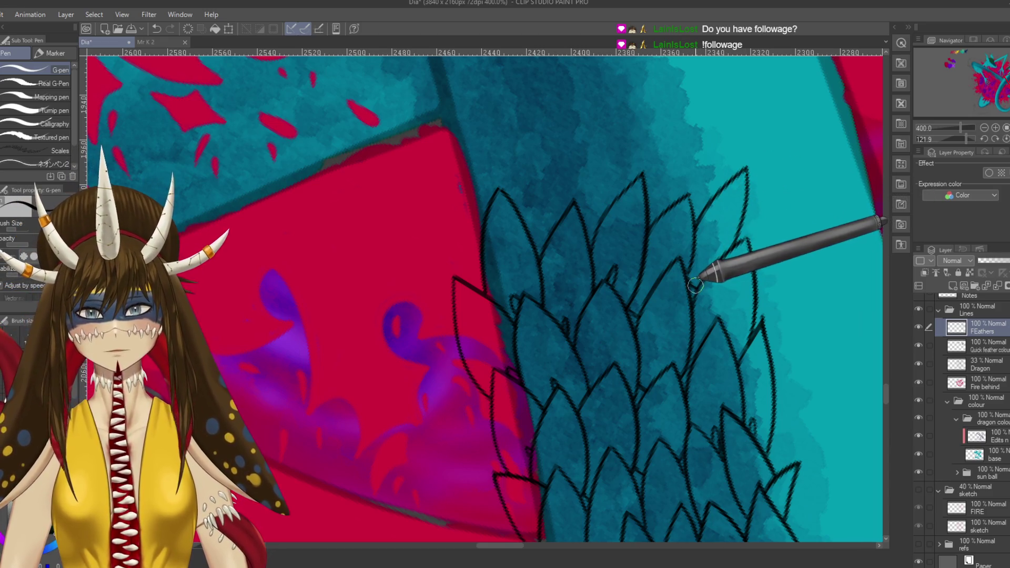
key("ctrl+s")
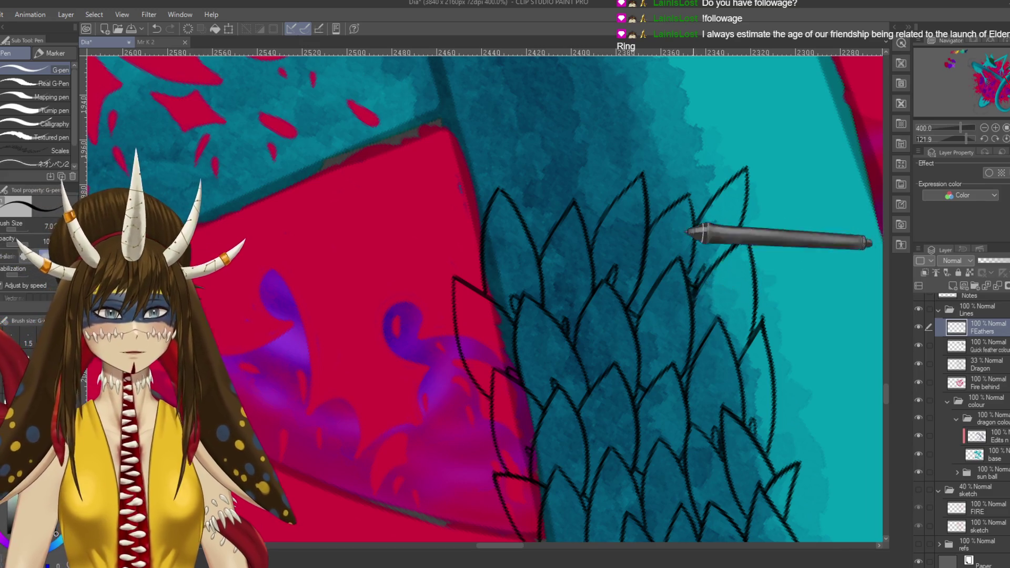
- Reframe the cluster, undo a stray stroke and sketch a circle-and-arrow doodle above the feathers
scroll(684, 263, "up", 3)
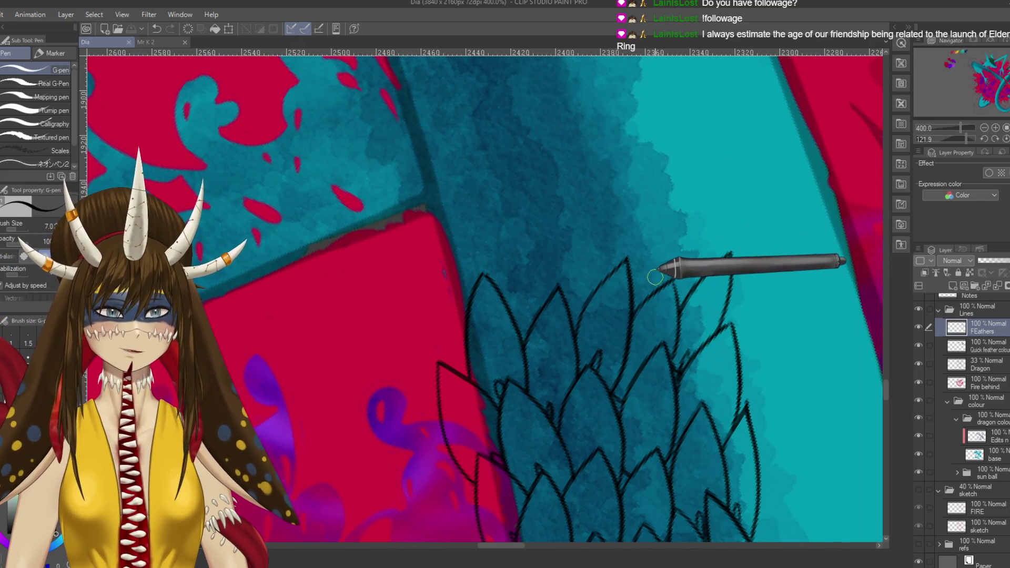
left_click_drag(676, 187, 688, 264)
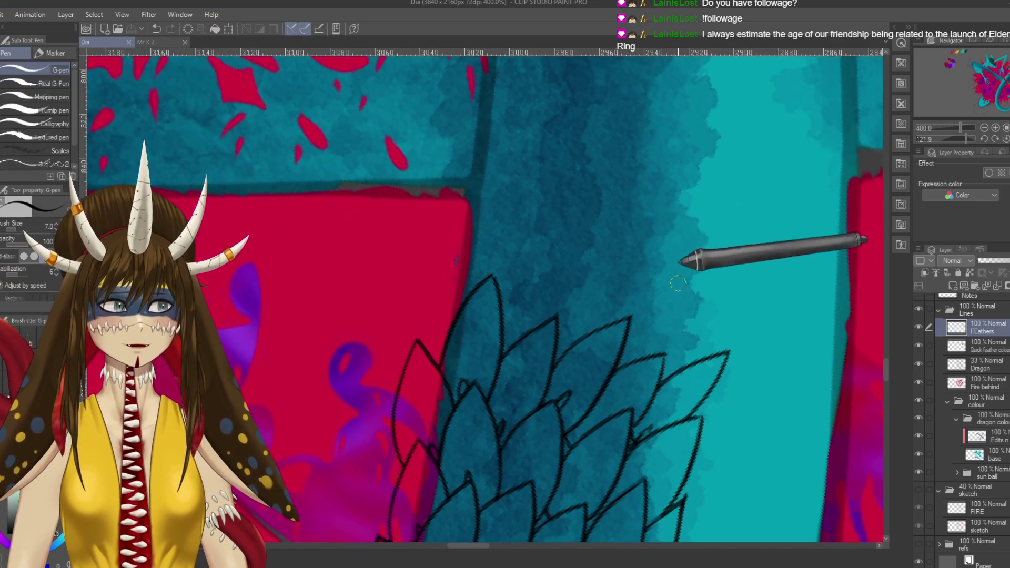
mouse_move(512, 278)
left_mouse_down()
mouse_move(508, 352)
mouse_move(545, 329)
mouse_move(564, 253)
mouse_move(534, 294)
left_mouse_up()
key("ctrl+s")
mouse_move(513, 354)
left_mouse_down()
mouse_move(374, 343)
mouse_move(609, 345)
left_mouse_up()
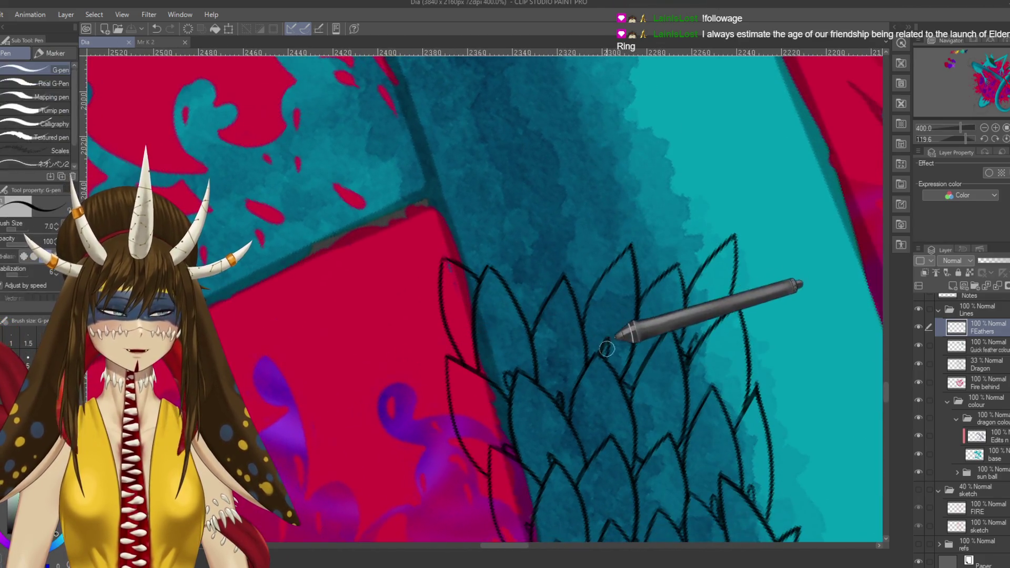
mouse_move(654, 288)
left_mouse_down()
mouse_move(620, 288)
mouse_move(611, 189)
mouse_move(642, 253)
mouse_move(615, 305)
left_mouse_up()
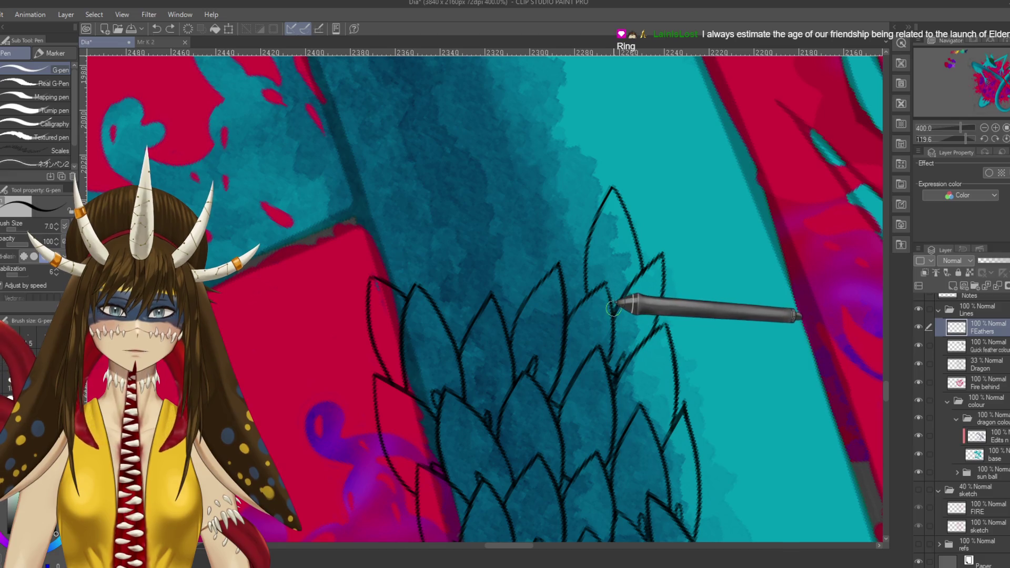
mouse_move(545, 282)
left_mouse_down()
mouse_move(582, 371)
mouse_move(614, 251)
mouse_move(610, 392)
left_mouse_up()
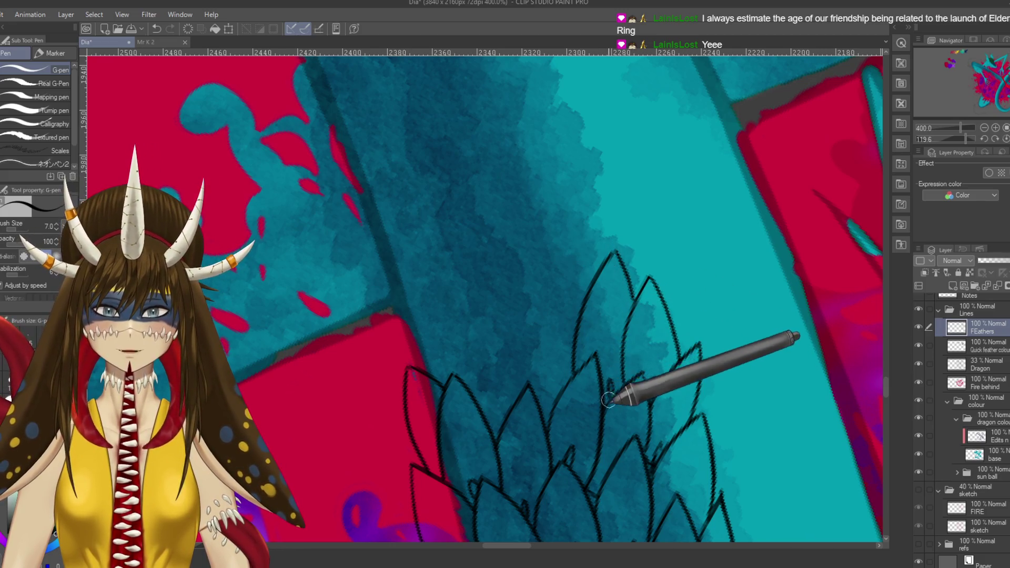
key("ctrl+z")
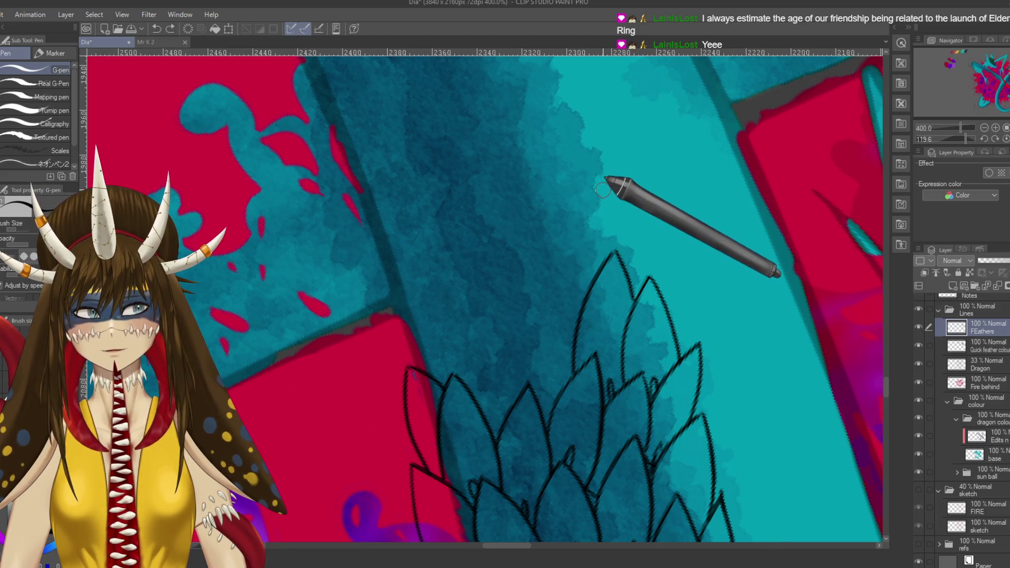
left_click_drag(605, 190, 661, 160)
left_click_drag(664, 184, 662, 186)
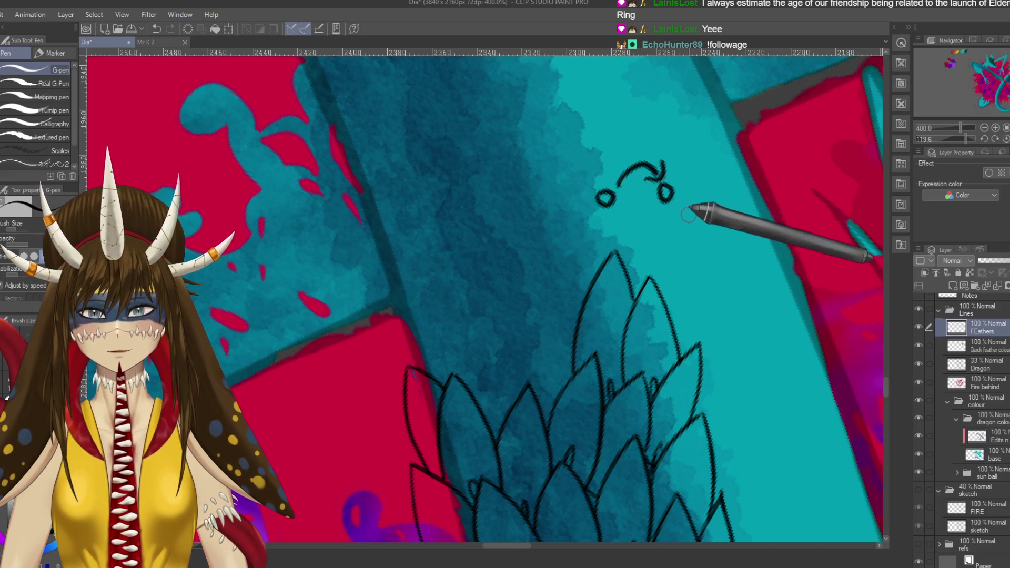
key("ctrl+z")
key("ctrl+z")
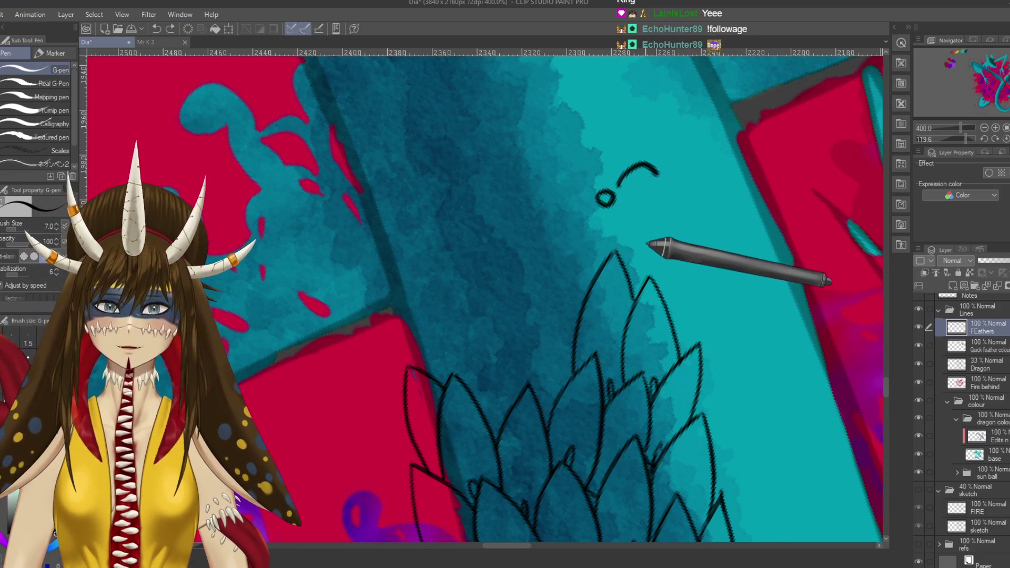
key("ctrl+s")
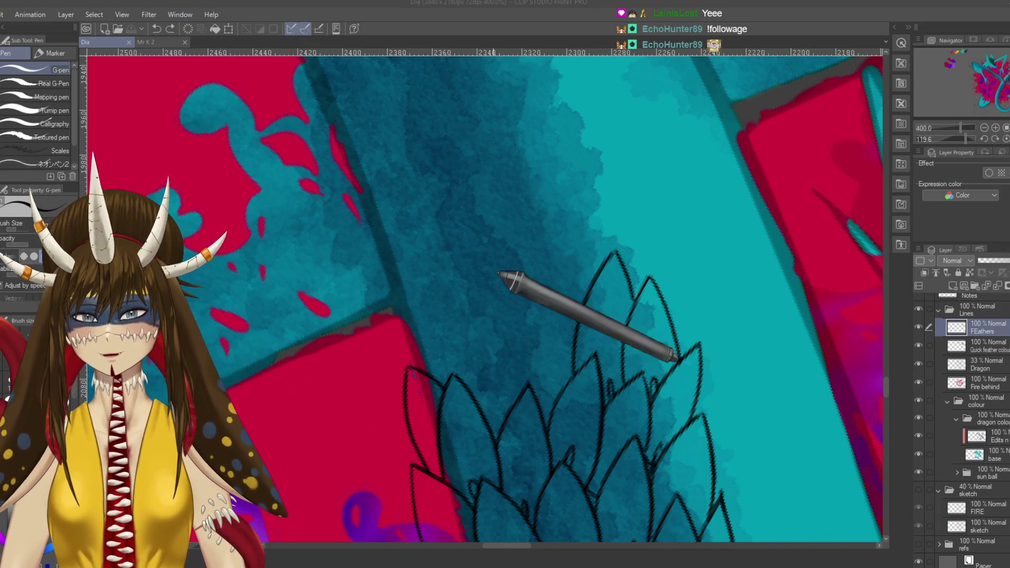
left_click_drag(510, 275, 563, 284)
key("ctrl+z")
left_click_drag(541, 323, 588, 319)
key("ctrl+s")
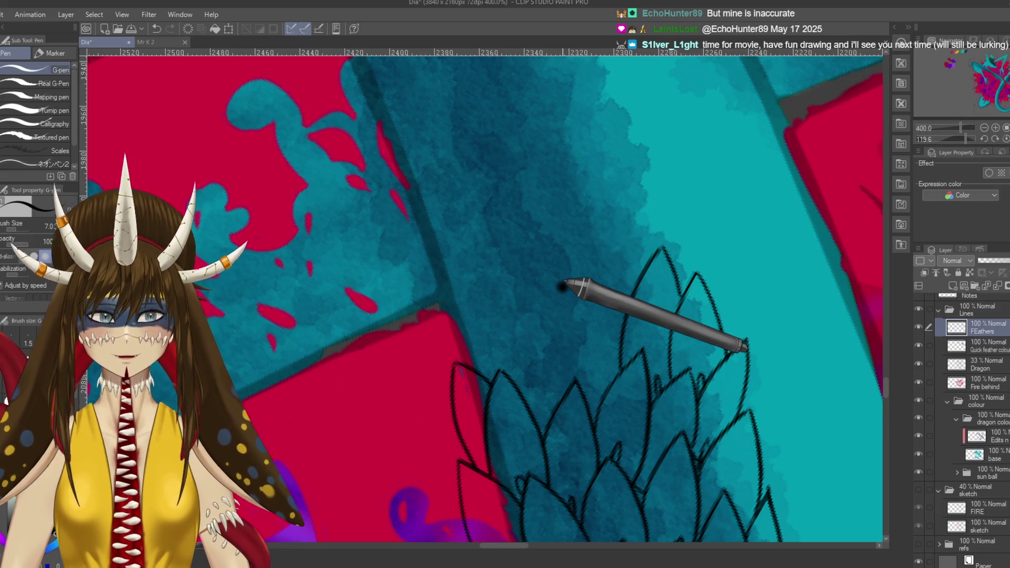
key("ctrl+z")
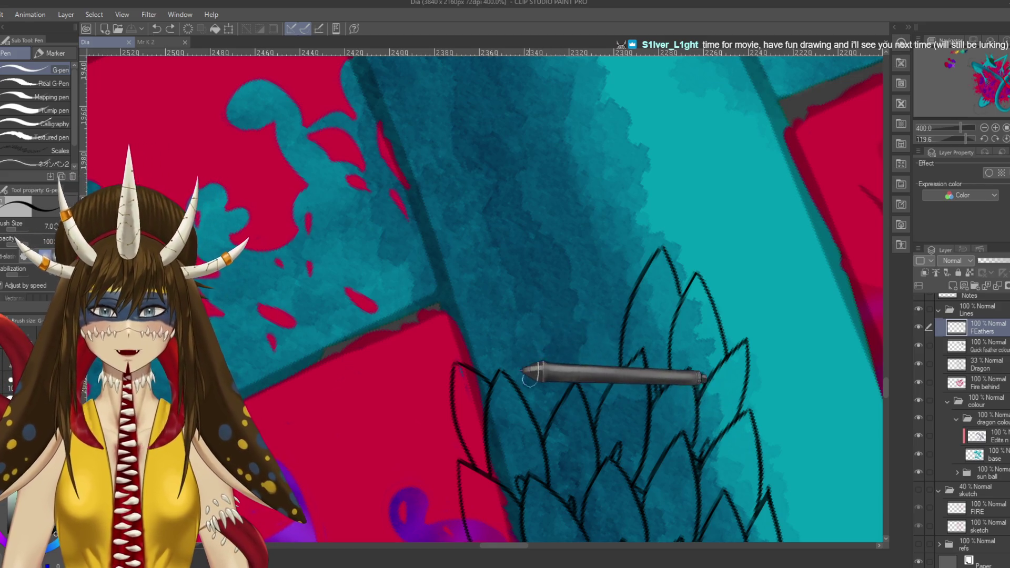
- Outline two feathers rising from the cluster's lower left
mouse_move(557, 368)
left_mouse_down()
mouse_move(589, 268)
mouse_move(625, 324)
left_mouse_up()
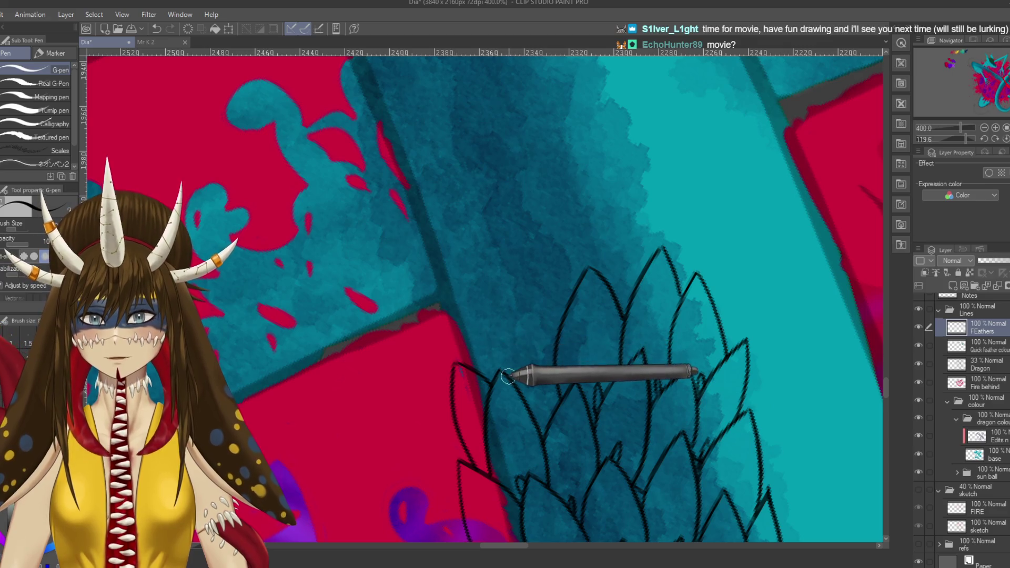
left_click_drag(513, 363, 541, 264)
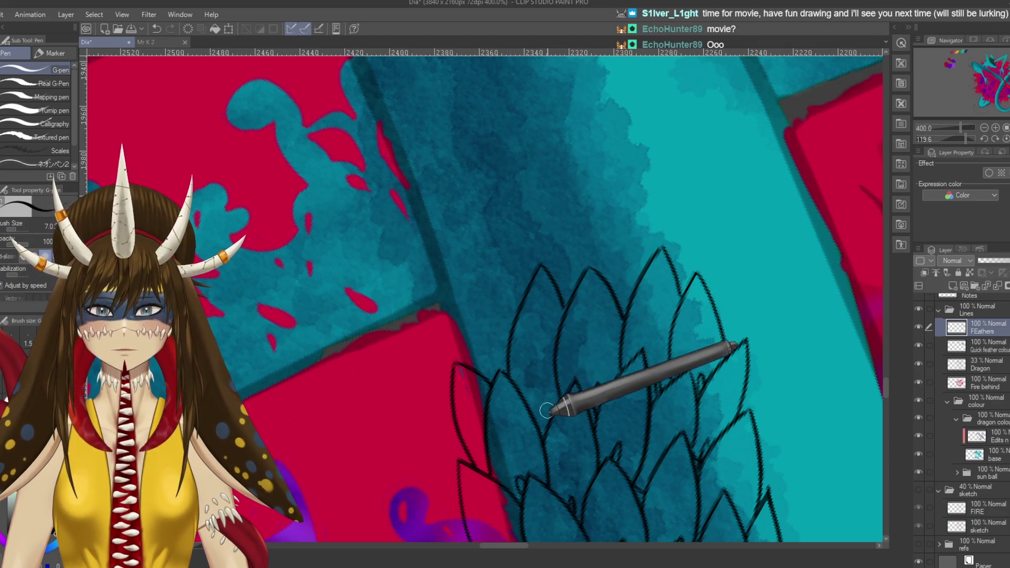
key("ctrl+z")
left_click_drag(547, 263, 613, 287)
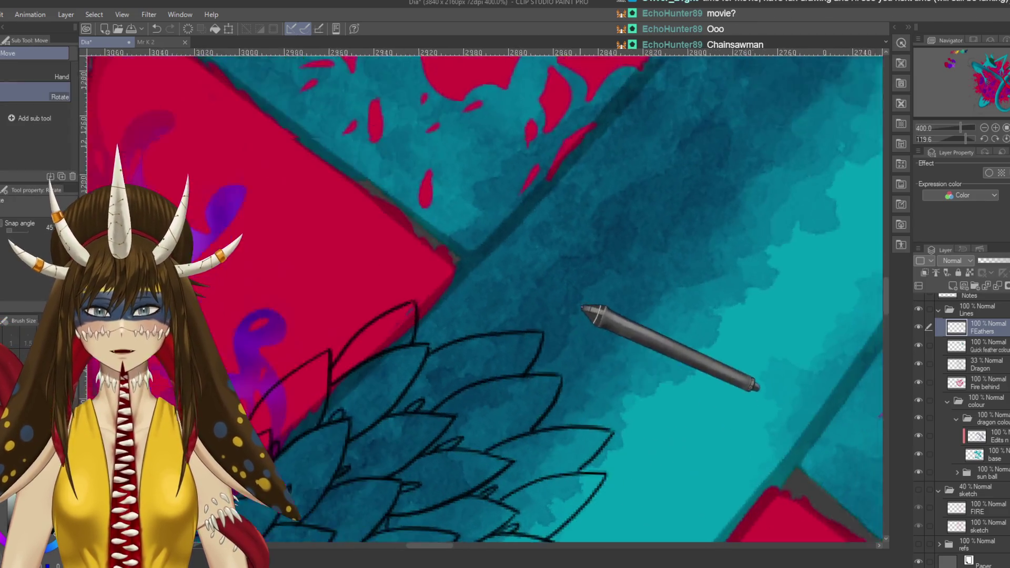
- Ink a feather along the tail's edge against the red background on a rotated canvas
left_click_drag(538, 284, 587, 311)
mouse_move(463, 300)
left_mouse_down()
mouse_move(507, 309)
mouse_move(595, 235)
mouse_move(597, 299)
left_mouse_up()
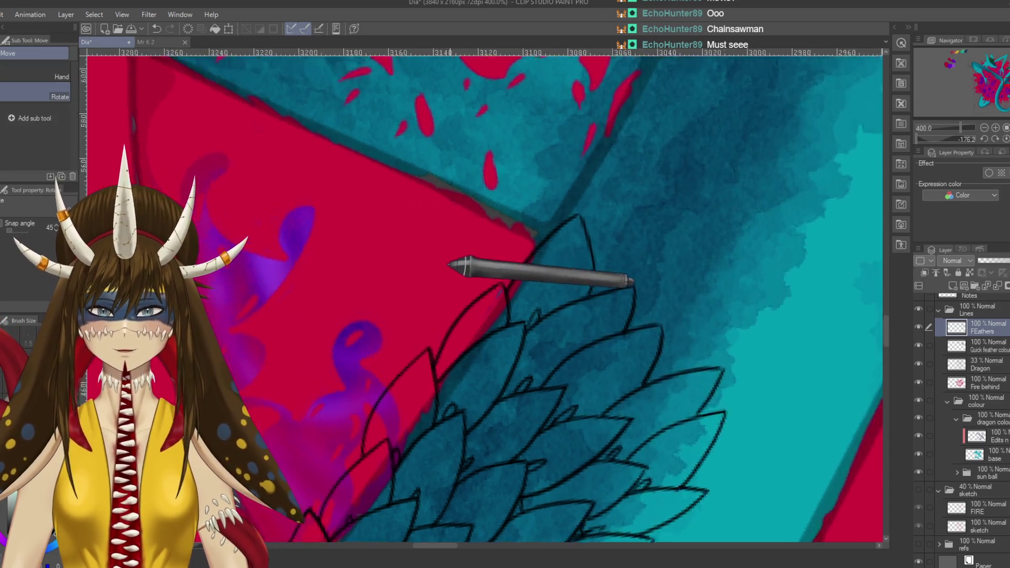
mouse_move(530, 325)
left_mouse_down()
mouse_move(514, 266)
mouse_move(562, 227)
left_mouse_up()
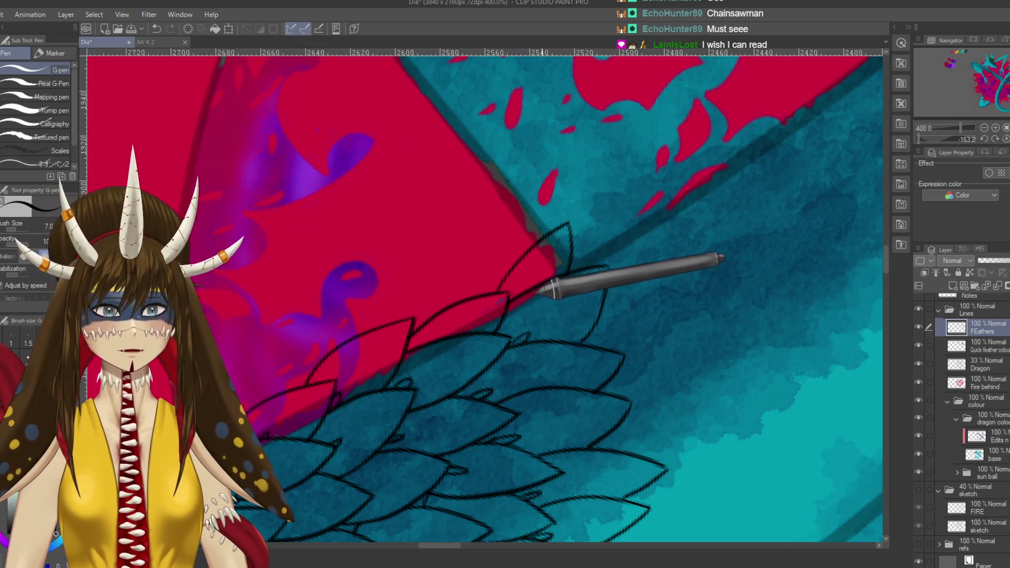
key("r")
left_click_drag(376, 265, 413, 349)
mouse_move(367, 309)
left_mouse_down()
mouse_move(444, 277)
mouse_move(609, 305)
left_mouse_up()
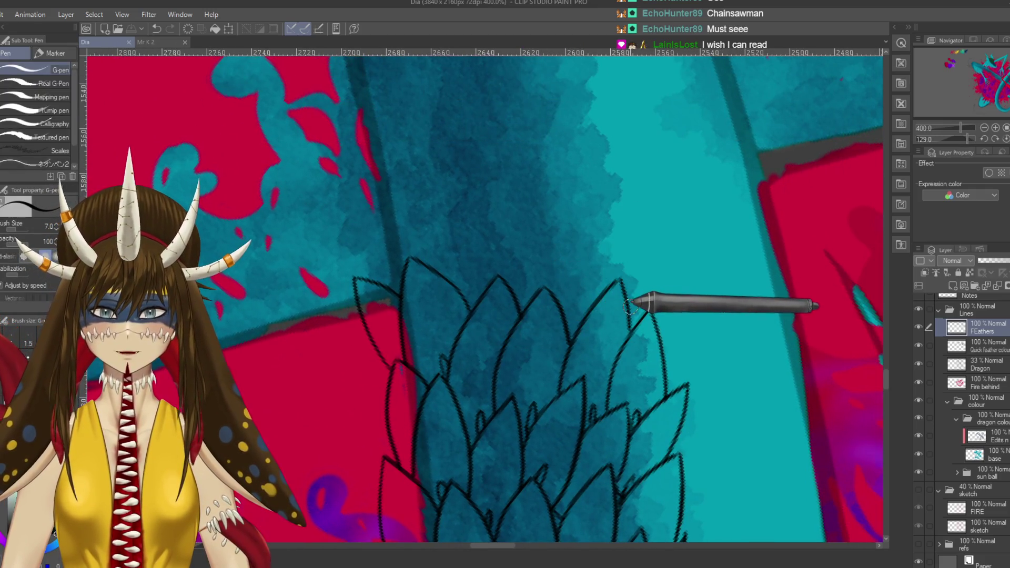
- Extend a feather tip upward and outline another feather tip on the teal tail
mouse_move(612, 285)
left_mouse_down()
mouse_move(594, 206)
mouse_move(558, 286)
left_mouse_up()
mouse_move(581, 324)
left_mouse_down()
mouse_move(610, 378)
mouse_move(609, 345)
left_mouse_up()
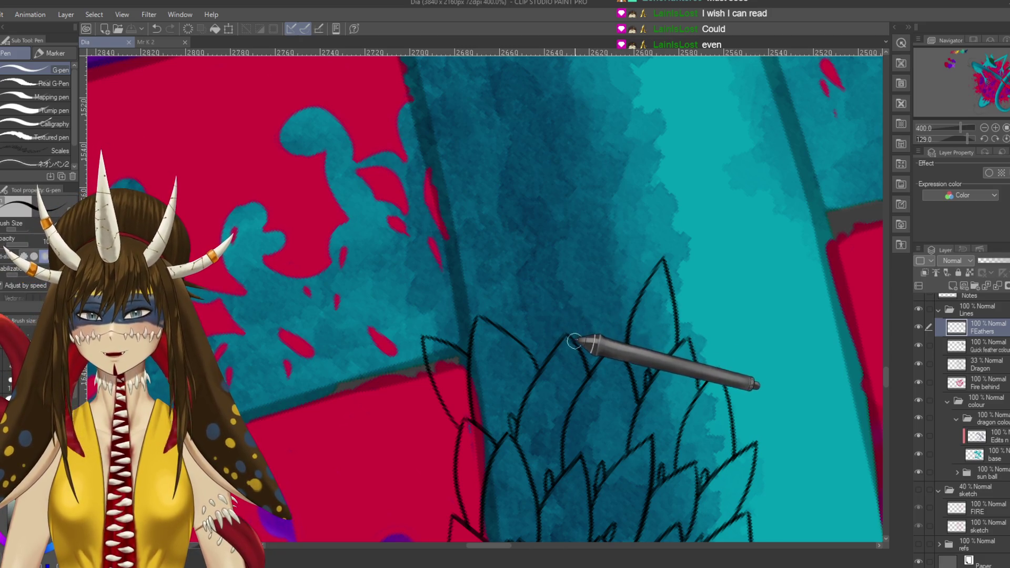
left_click_drag(574, 341, 614, 239)
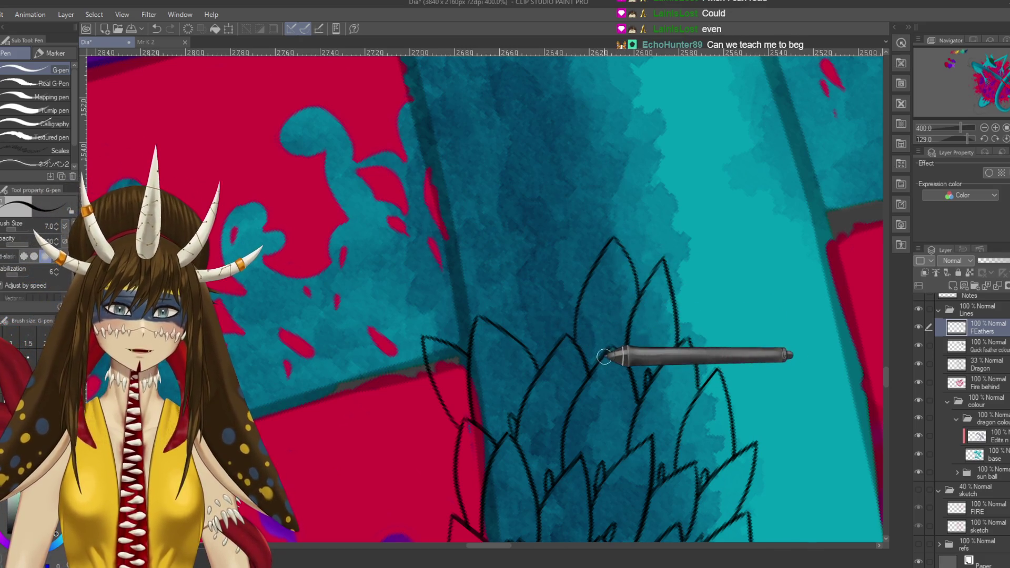
left_click_drag(609, 354, 637, 359)
left_click_drag(562, 334, 572, 346)
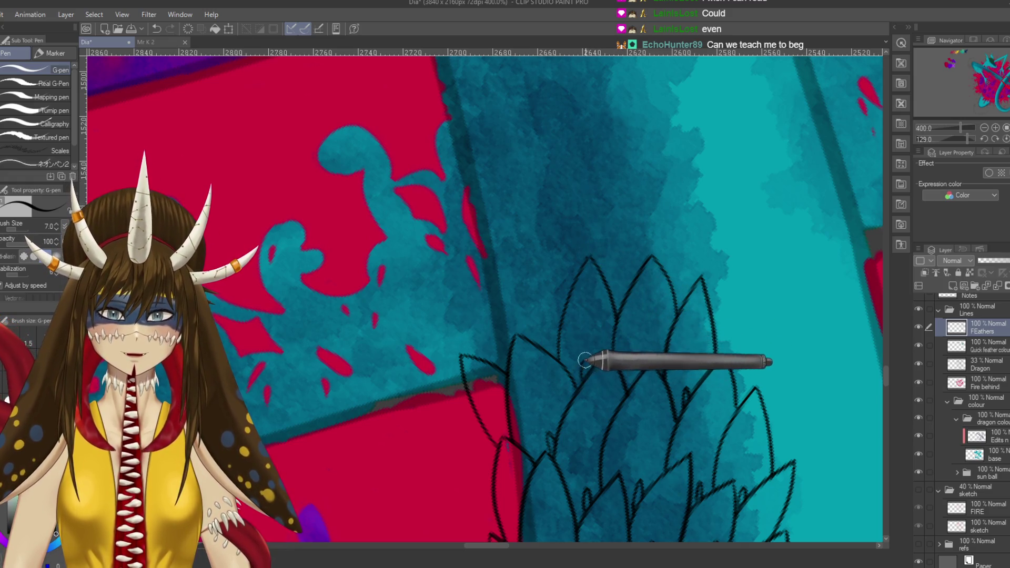
scroll(582, 356, "down", 5)
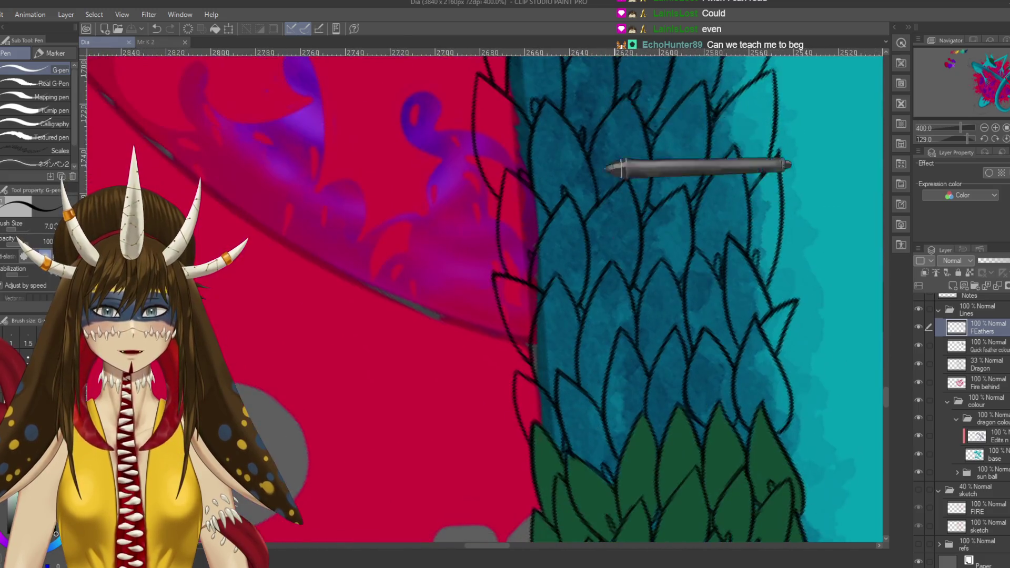
- Draw a feather edge line upward on the tail at a steeper canvas angle
left_click_drag(609, 168, 633, 292)
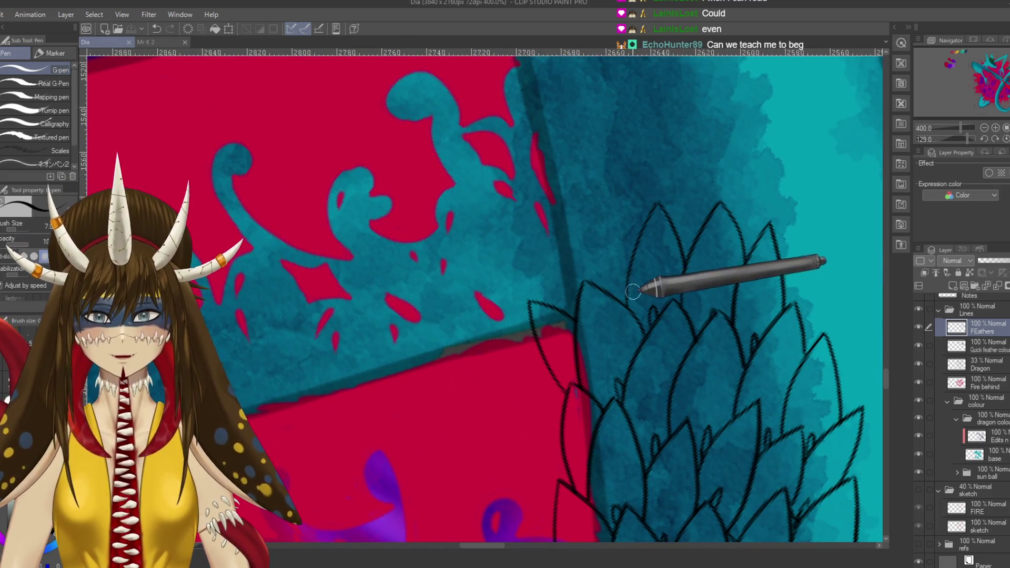
left_click(631, 313)
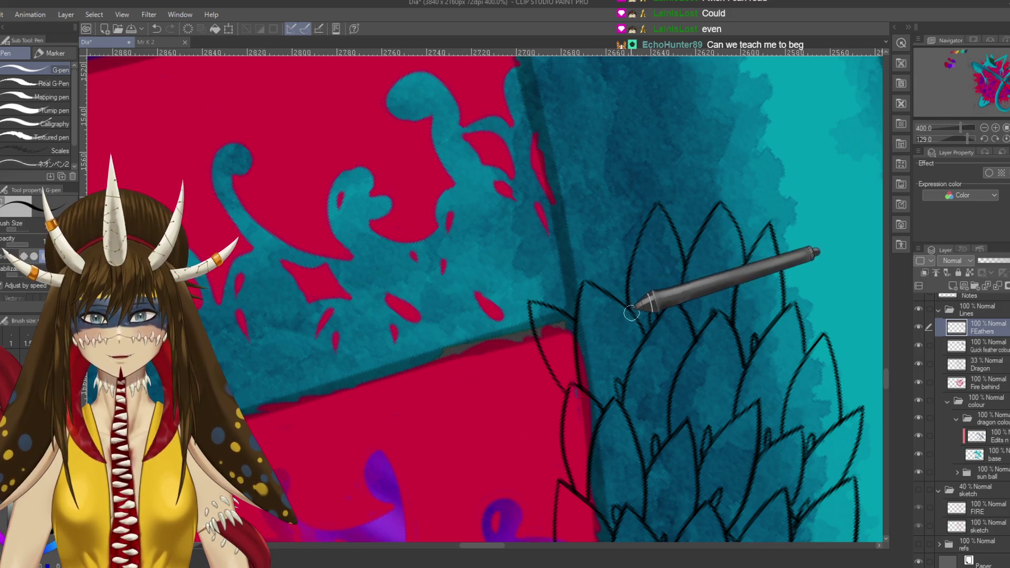
key("ctrl+s")
left_click_drag(621, 275, 657, 250)
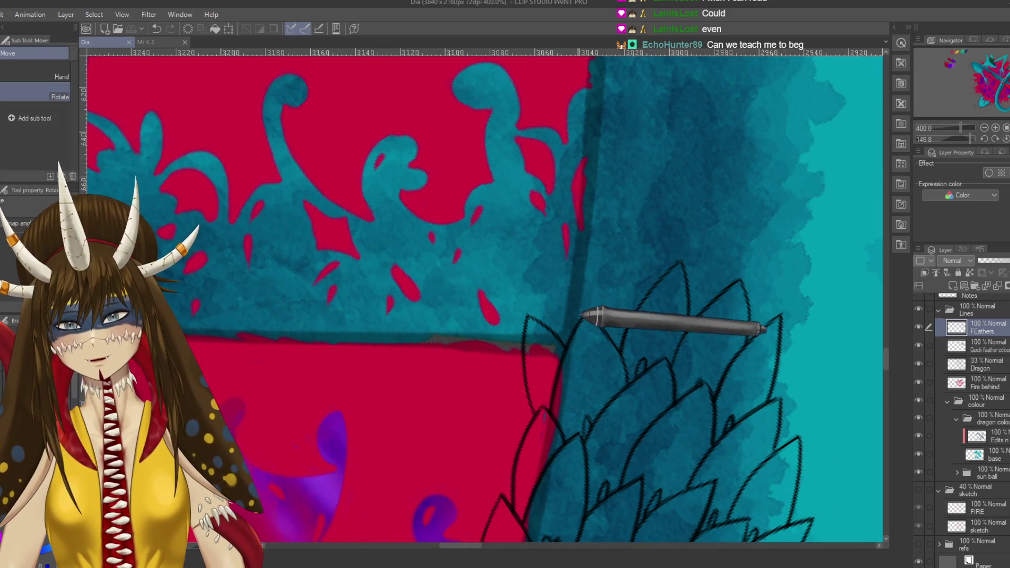
key("p")
mouse_move(546, 319)
left_mouse_down()
mouse_move(585, 244)
mouse_move(606, 298)
left_mouse_up()
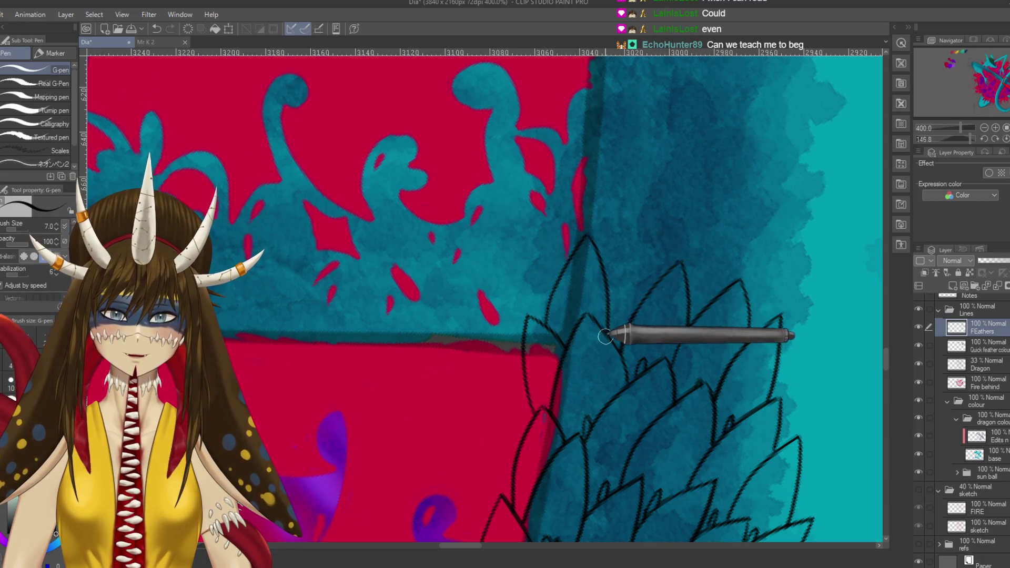
- Draw a new feather tip near the tail edge with a line above the tips
key("ctrl+s")
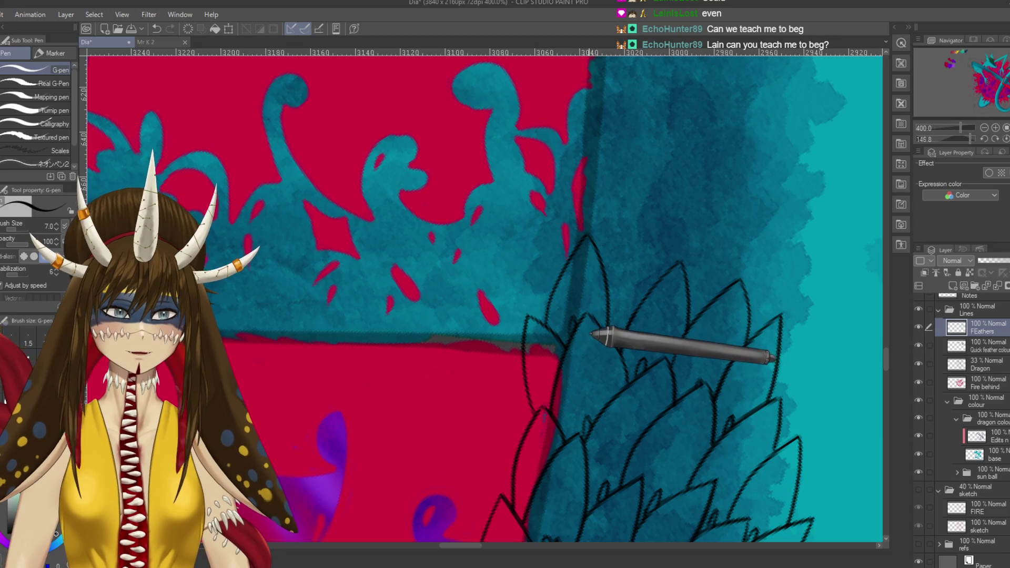
key("r")
left_click_drag(491, 264, 491, 254)
key("p")
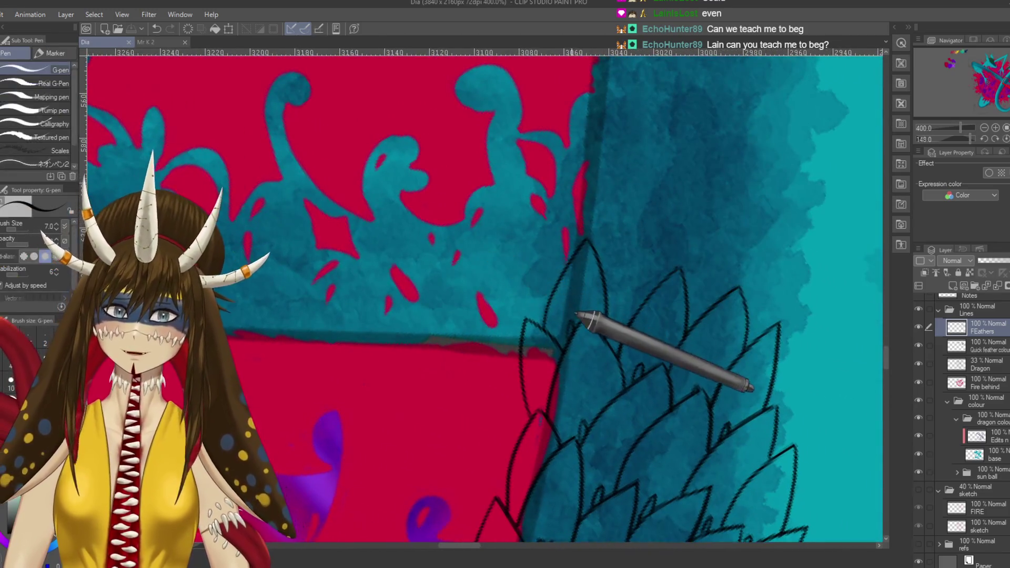
left_click_drag(582, 315, 541, 267)
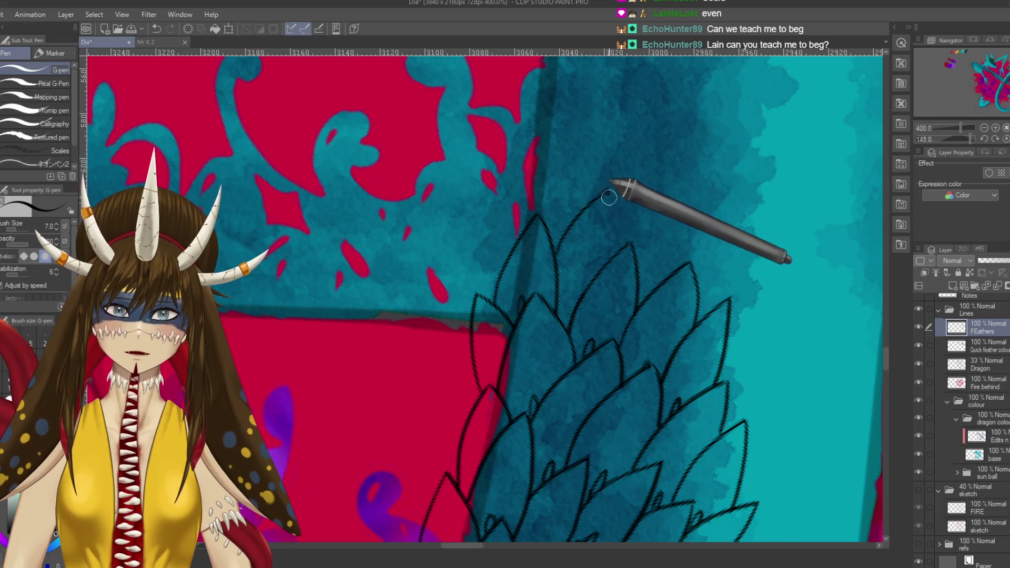
left_click_drag(596, 199, 610, 245)
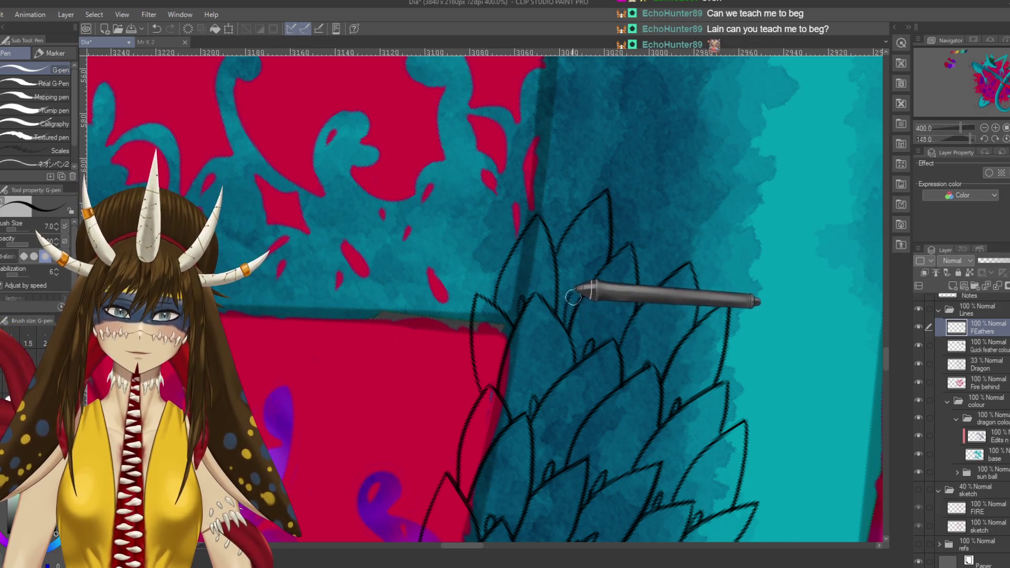
mouse_move(612, 232)
left_mouse_down()
mouse_move(658, 193)
mouse_move(681, 245)
left_mouse_up()
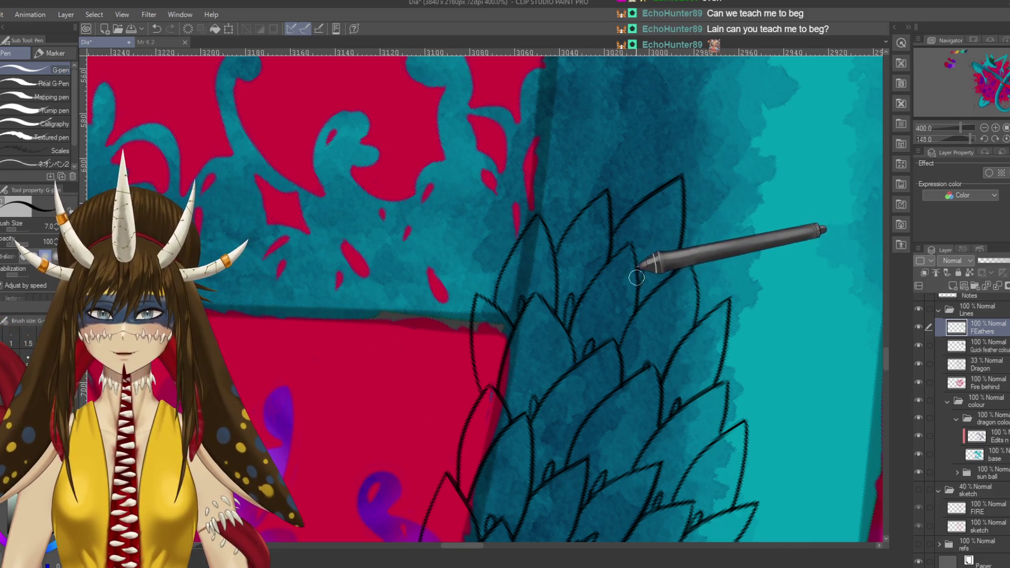
- Draw a feather edge up the tail from a new canvas angle
left_click_drag(640, 300, 661, 210)
mouse_move(717, 287)
left_mouse_down()
mouse_move(608, 239)
mouse_move(655, 169)
mouse_move(657, 225)
left_mouse_up()
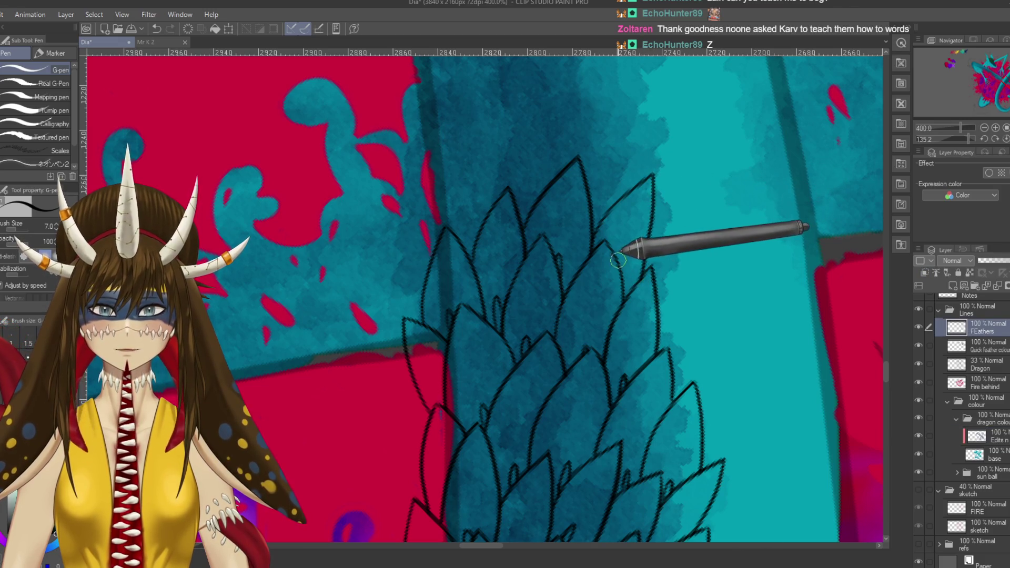
scroll(626, 263, "up", 2)
mouse_move(639, 285)
left_mouse_down()
mouse_move(631, 220)
mouse_move(590, 257)
left_mouse_up()
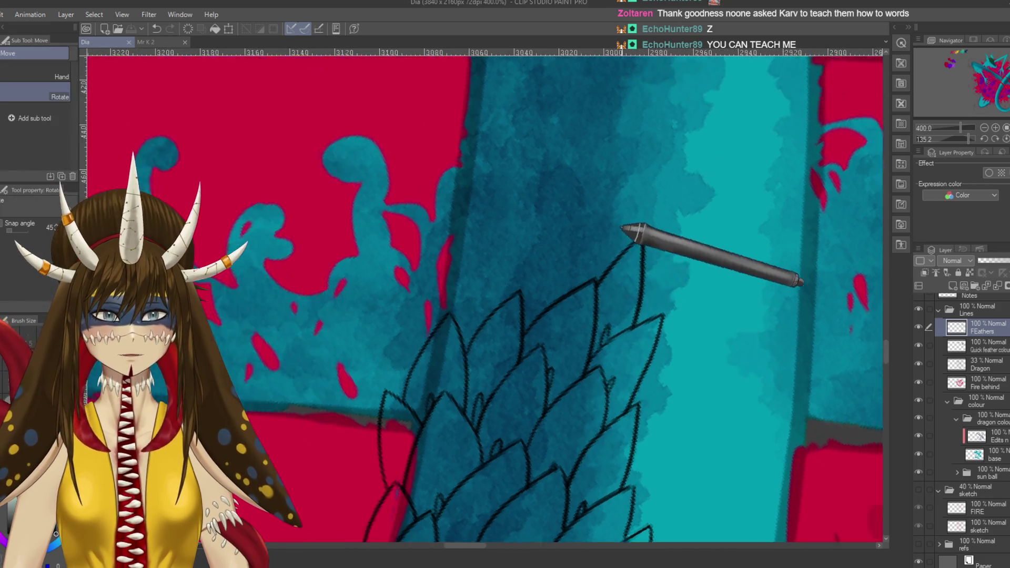
left_click_drag(606, 292, 644, 289)
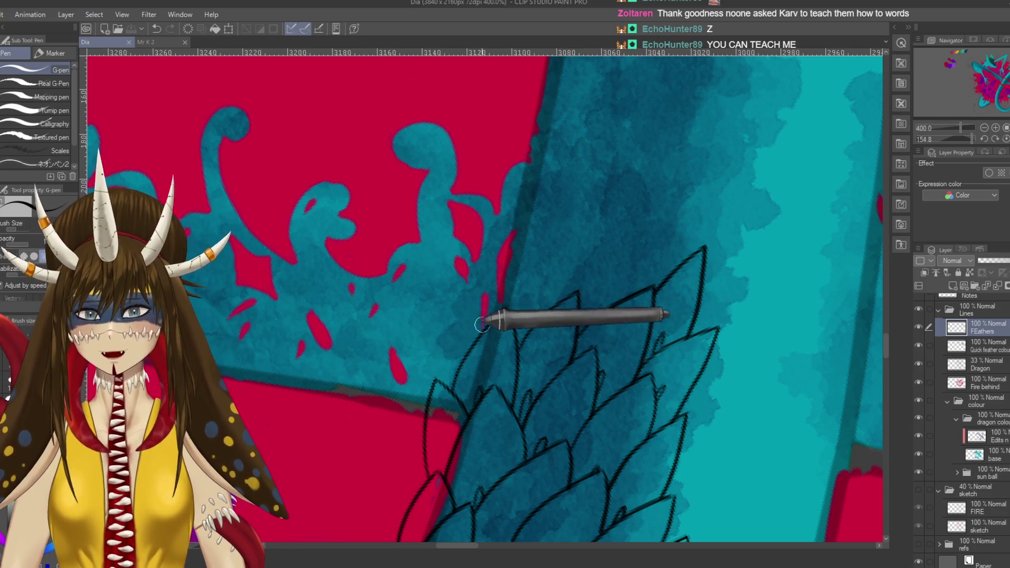
- Outline a feather at the left edge, a tall feather above the others, and one beside it
mouse_move(484, 331)
left_mouse_down()
mouse_move(507, 225)
mouse_move(523, 243)
mouse_move(538, 326)
left_mouse_up()
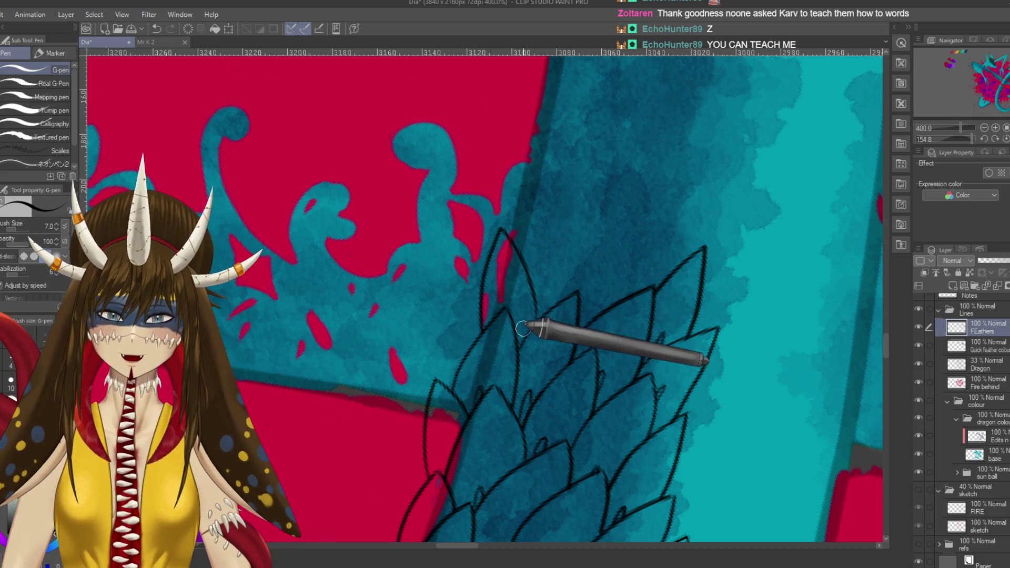
mouse_move(528, 279)
left_mouse_down()
mouse_move(563, 188)
mouse_move(582, 226)
mouse_move(589, 309)
left_mouse_up()
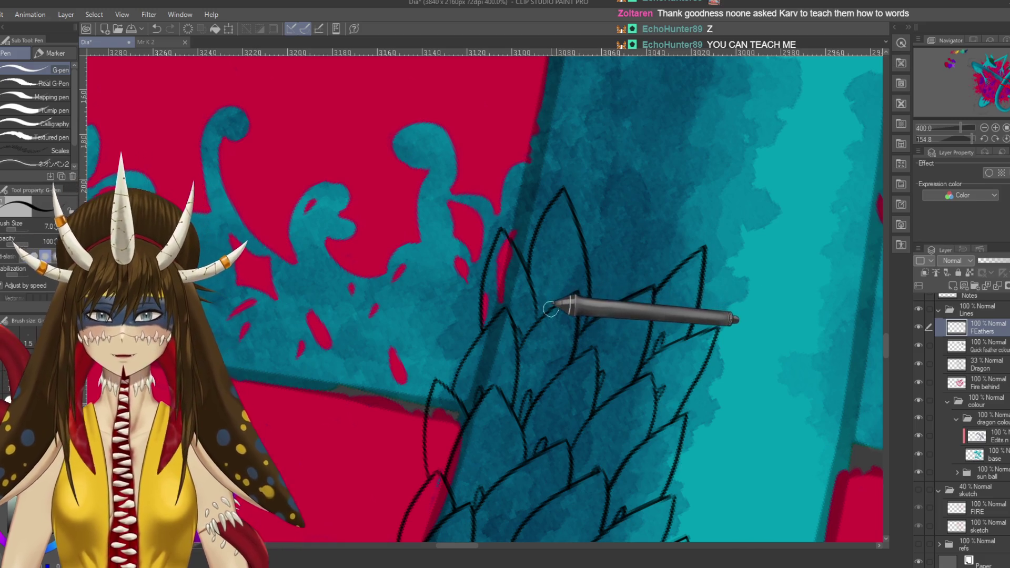
left_click_drag(589, 248, 644, 279)
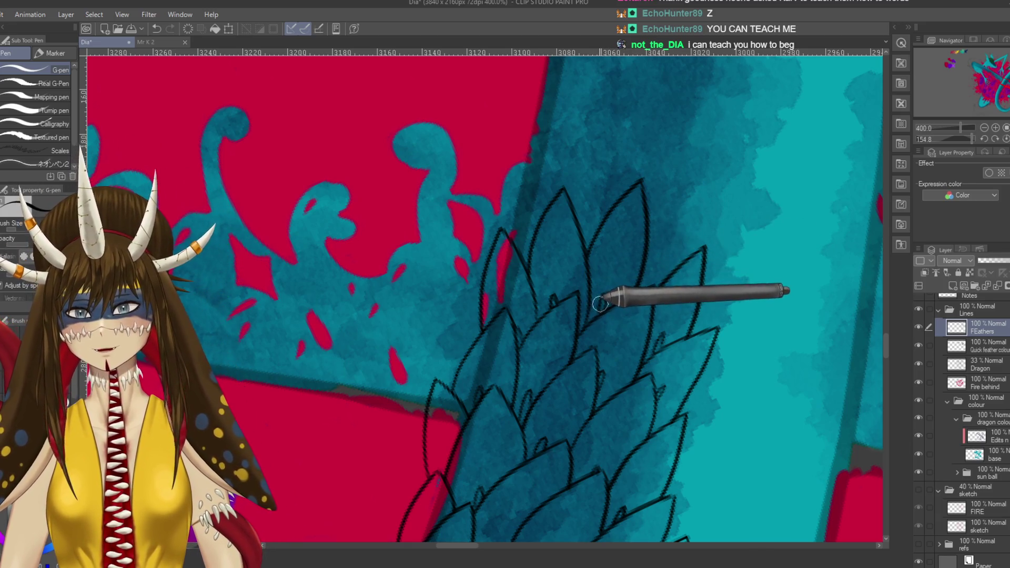
mouse_move(715, 169)
left_mouse_down()
mouse_move(656, 206)
mouse_move(598, 194)
left_mouse_up()
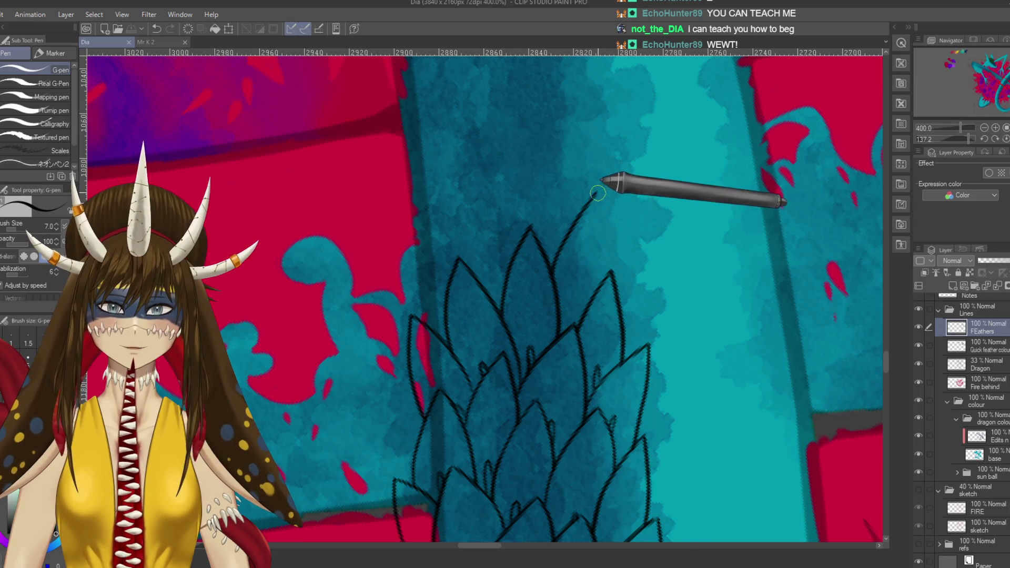
left_click(597, 195)
left_click_drag(598, 196, 604, 265)
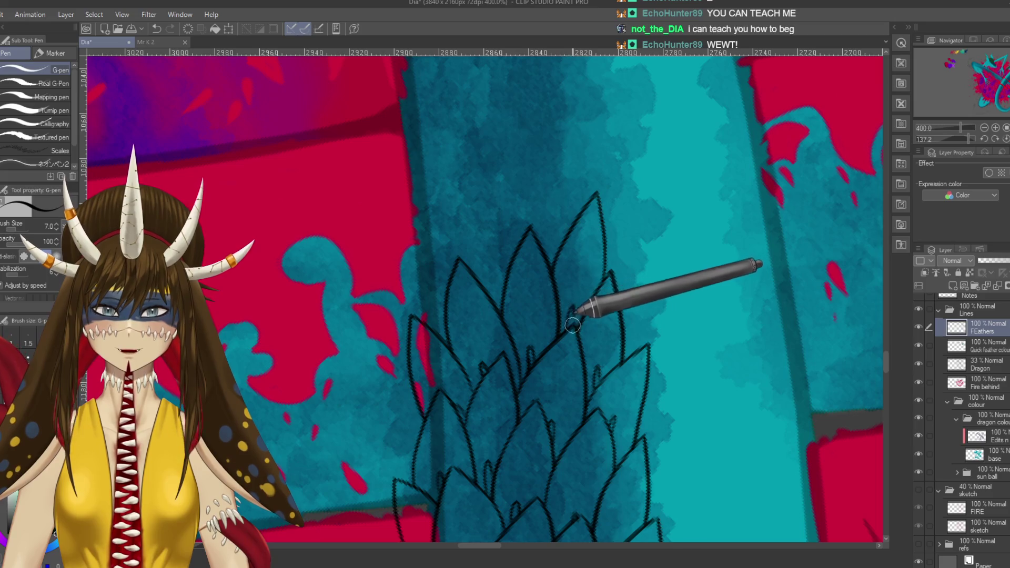
- Draw a feather edge along the tail border and a feather tip, undoing a stray tick
left_click_drag(573, 325, 487, 303)
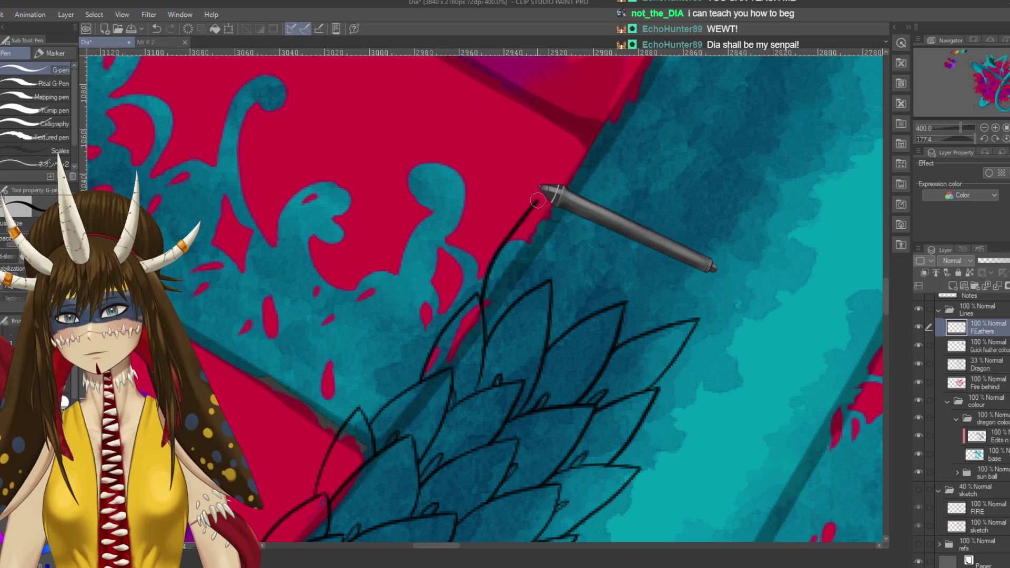
mouse_move(481, 304)
left_mouse_down()
mouse_move(537, 209)
mouse_move(557, 309)
left_mouse_up()
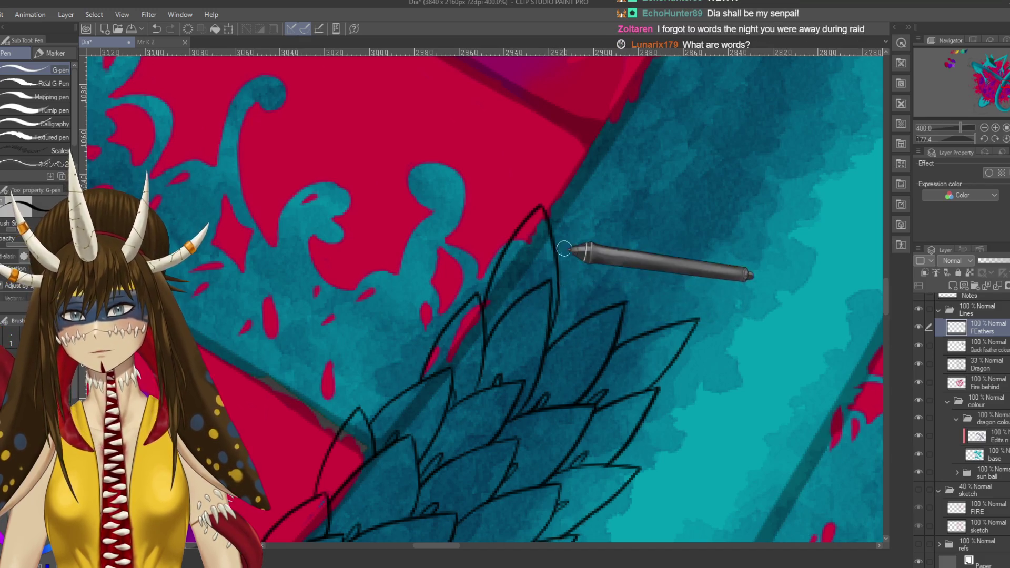
left_click_drag(557, 250, 625, 213)
key("ctrl+z")
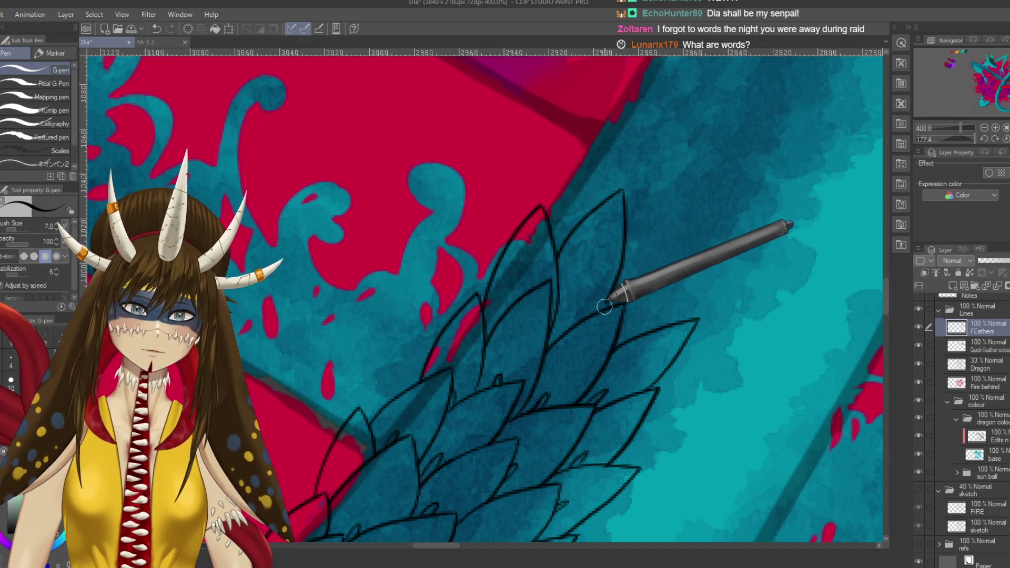
key("r")
mouse_move(594, 308)
left_mouse_down()
mouse_move(429, 303)
mouse_move(428, 270)
left_mouse_up()
key("p")
left_click_drag(546, 300, 528, 322)
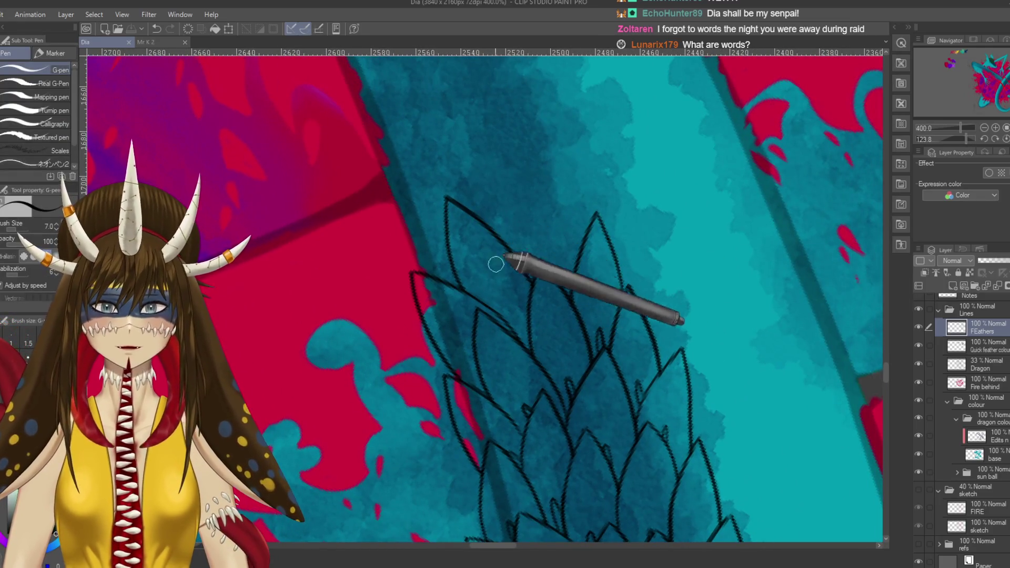
- Draw the left edge of a feather tip and a curved feather line up the tail
mouse_move(589, 224)
left_mouse_down()
mouse_move(580, 270)
mouse_move(591, 176)
mouse_move(586, 310)
left_mouse_up()
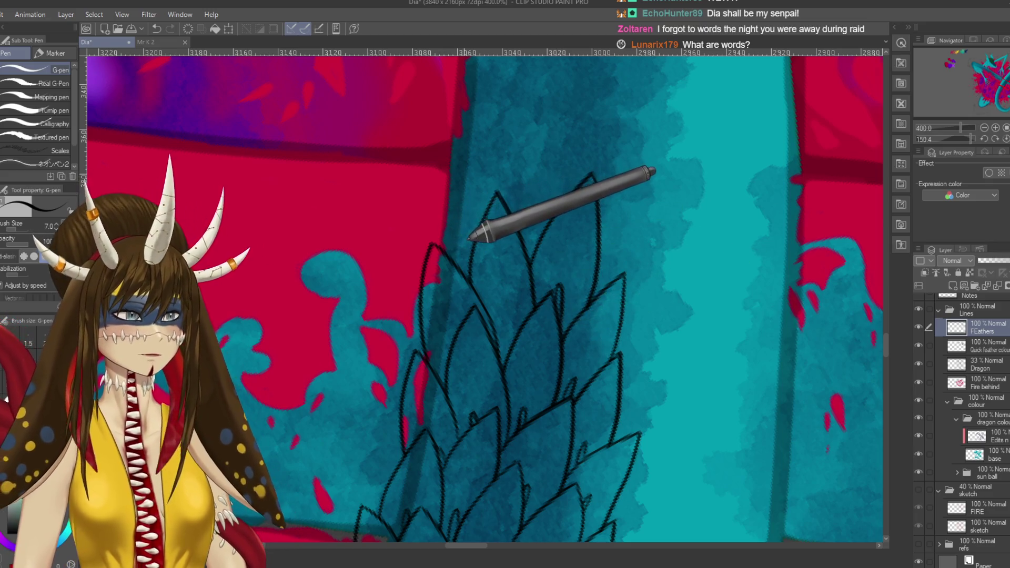
mouse_move(412, 214)
left_mouse_down()
mouse_move(562, 225)
mouse_move(585, 334)
left_mouse_up()
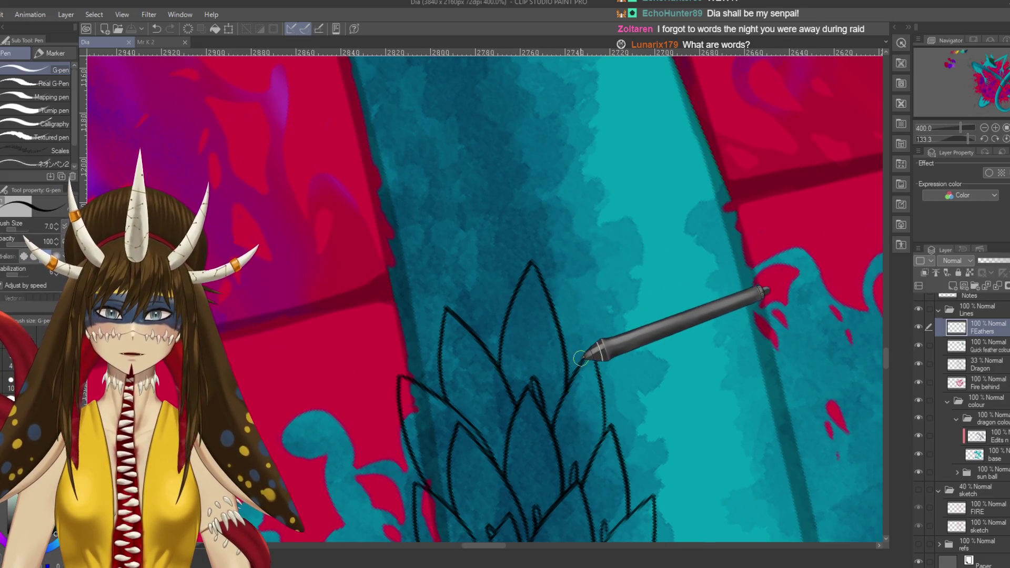
left_click_drag(566, 248, 549, 292)
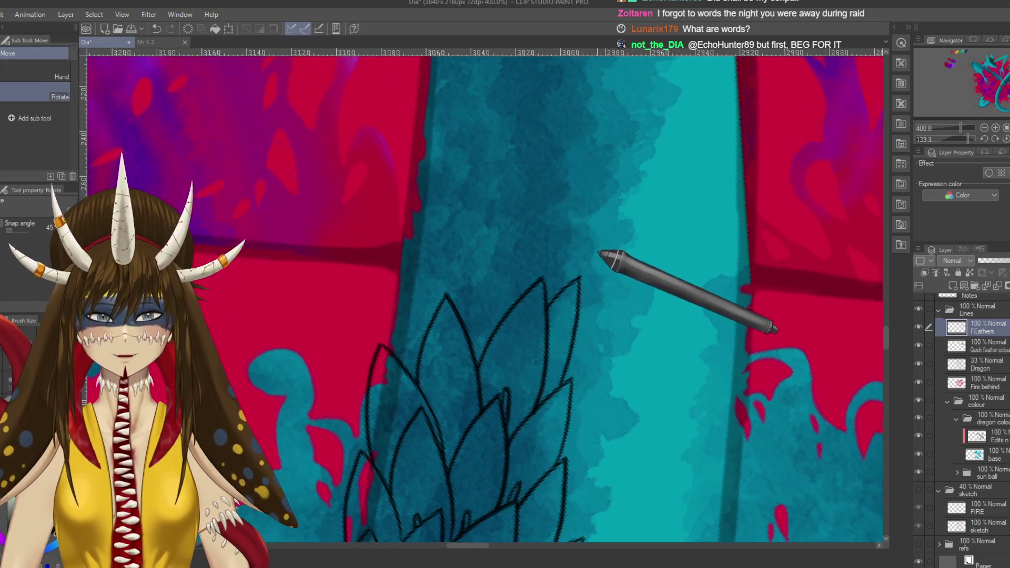
left_click_drag(597, 266, 595, 268)
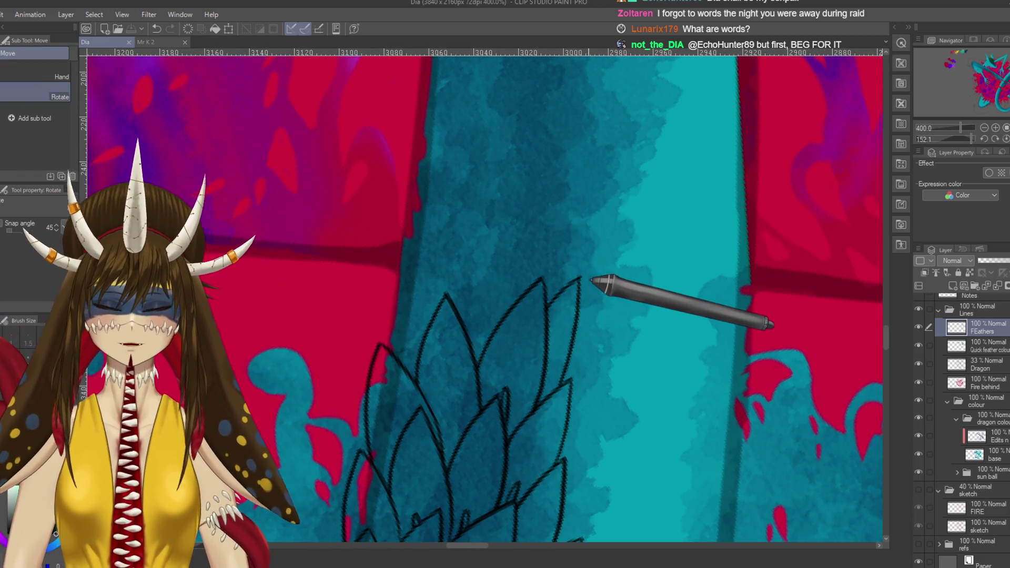
mouse_move(473, 349)
left_mouse_down()
mouse_move(555, 345)
mouse_move(549, 316)
left_mouse_up()
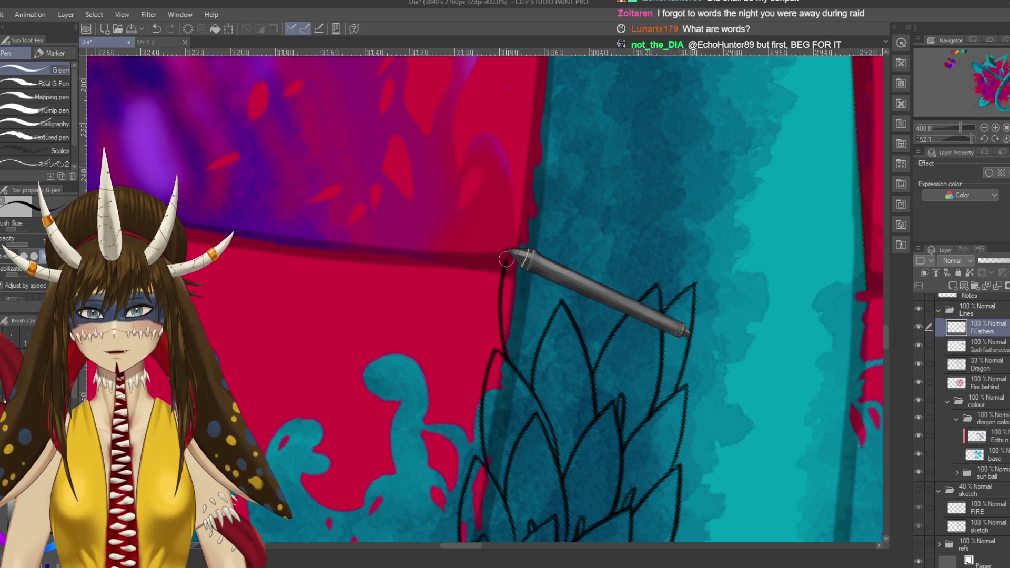
mouse_move(540, 287)
left_mouse_down()
mouse_move(575, 202)
mouse_move(605, 239)
mouse_move(599, 352)
left_mouse_up()
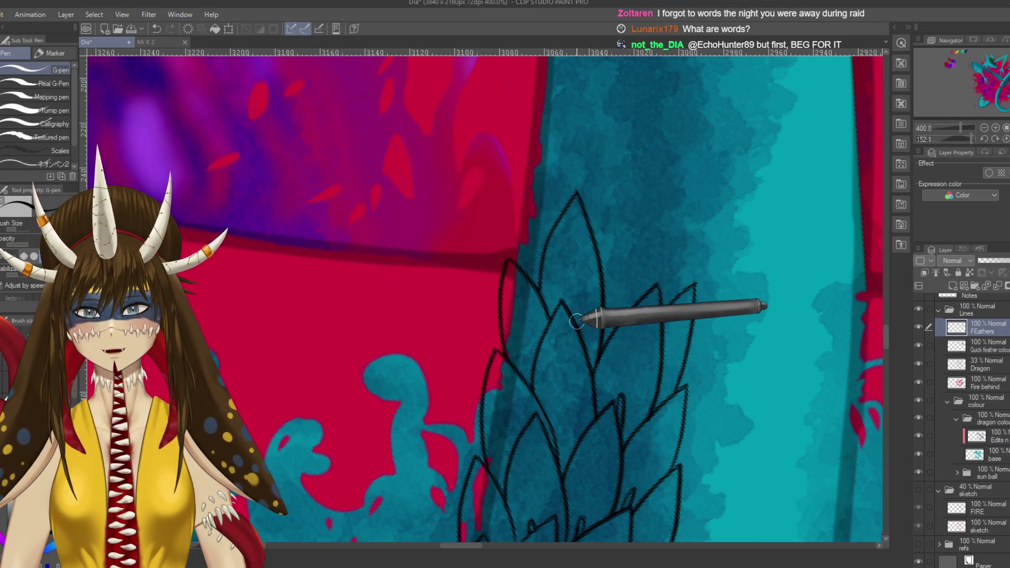
- Redraw the rightmost feather outline on the tail and save
mouse_move(601, 266)
left_mouse_down()
mouse_move(609, 220)
mouse_move(652, 177)
mouse_move(658, 239)
mouse_move(648, 292)
left_mouse_up()
key("ctrl+z")
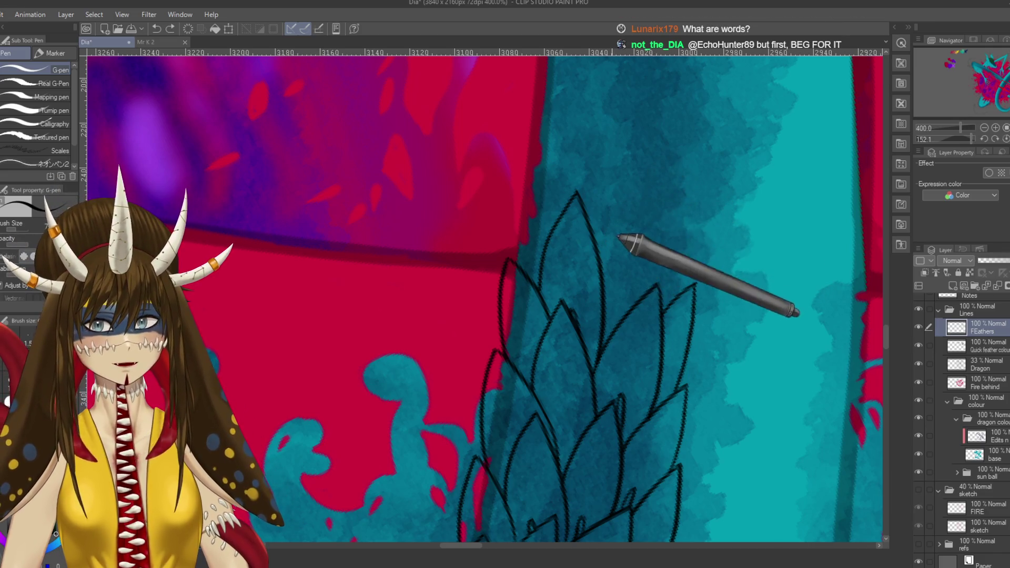
mouse_move(592, 229)
left_mouse_down()
mouse_move(632, 186)
mouse_move(645, 219)
mouse_move(642, 298)
left_mouse_up()
key("e")
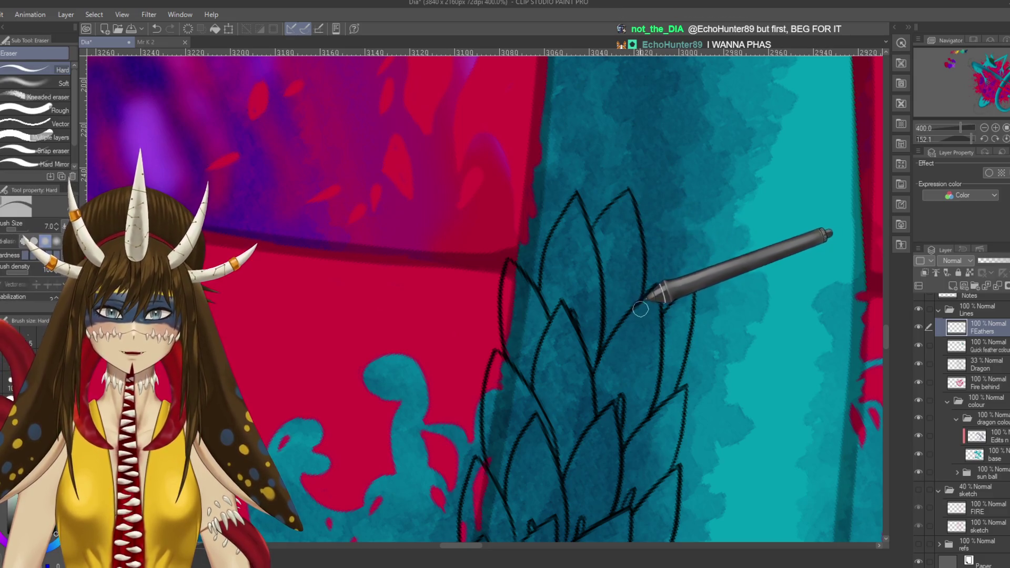
key("p")
key("ctrl+s")
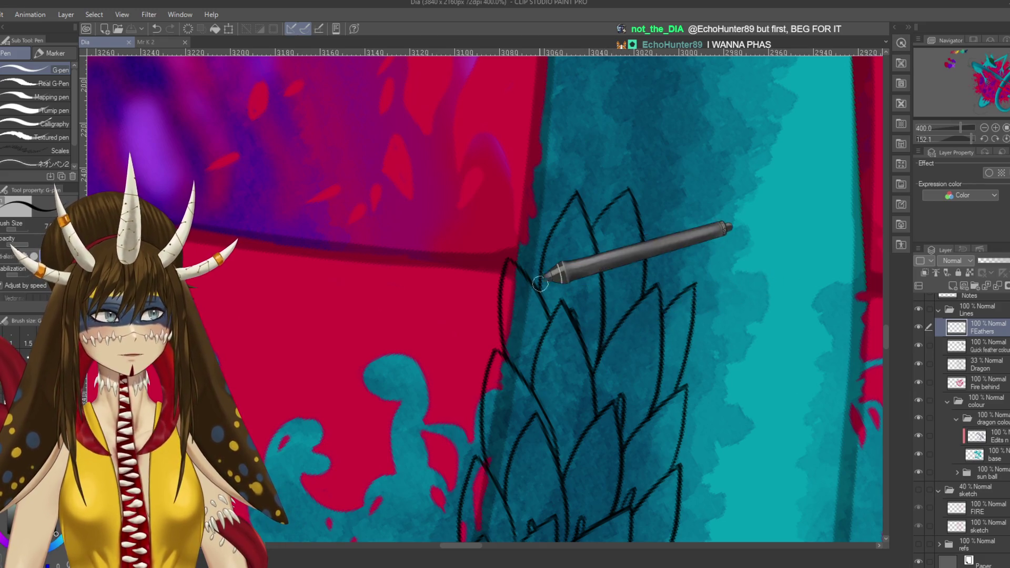
- Rotate the canvas and retry the leaf-shaped feather's right side, saving again
key("r")
left_click_drag(492, 255, 467, 277)
key("p")
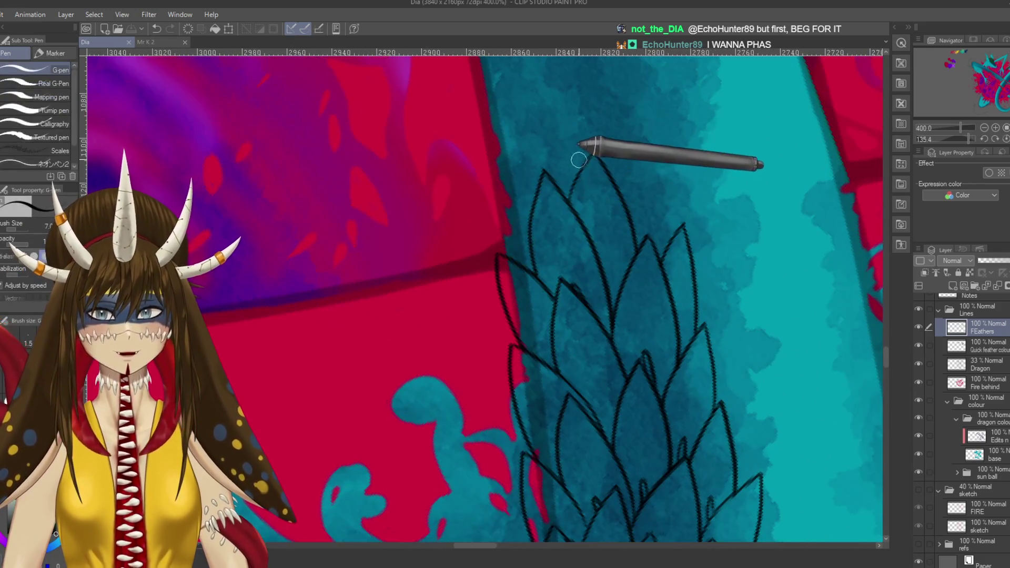
key("ctrl+z")
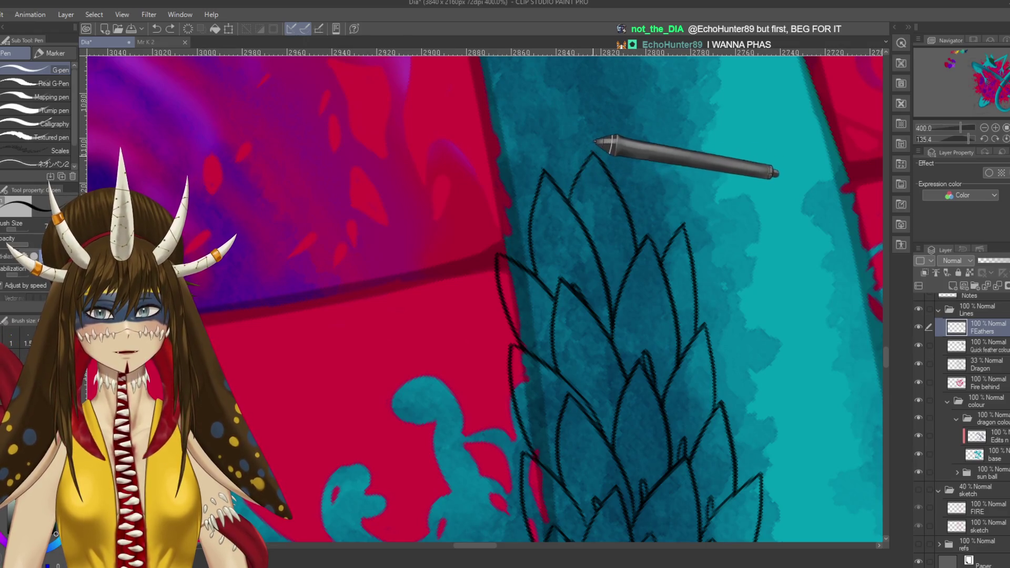
key("ctrl+s")
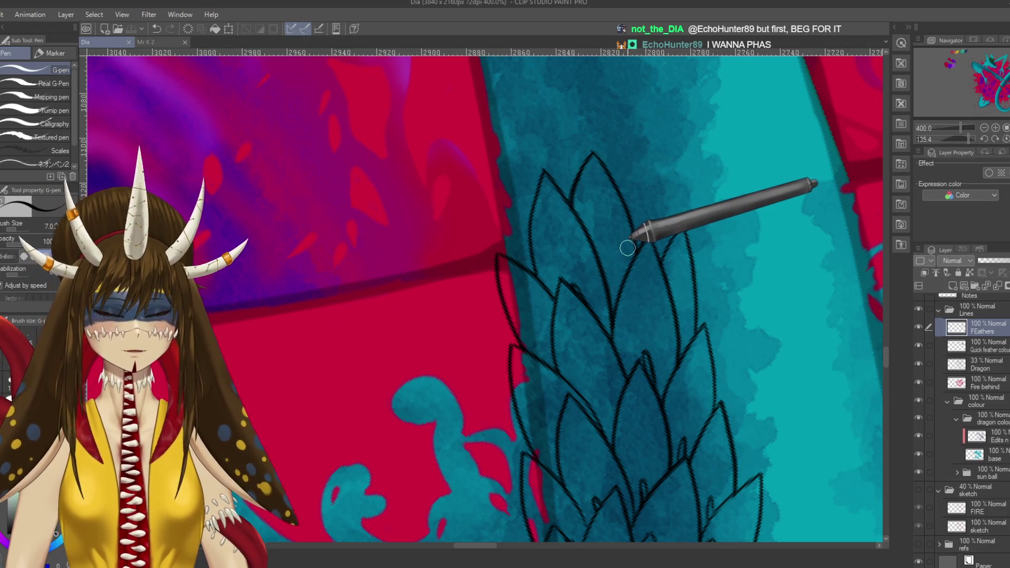
mouse_move(619, 238)
left_mouse_down()
mouse_move(622, 259)
mouse_move(614, 221)
mouse_move(648, 255)
left_mouse_up()
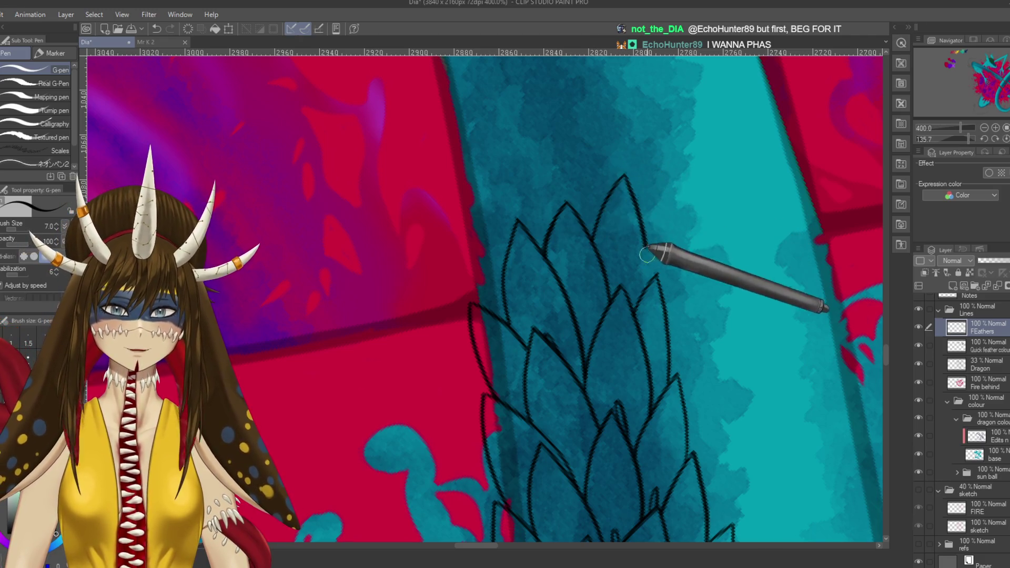
left_click_drag(632, 185, 651, 283)
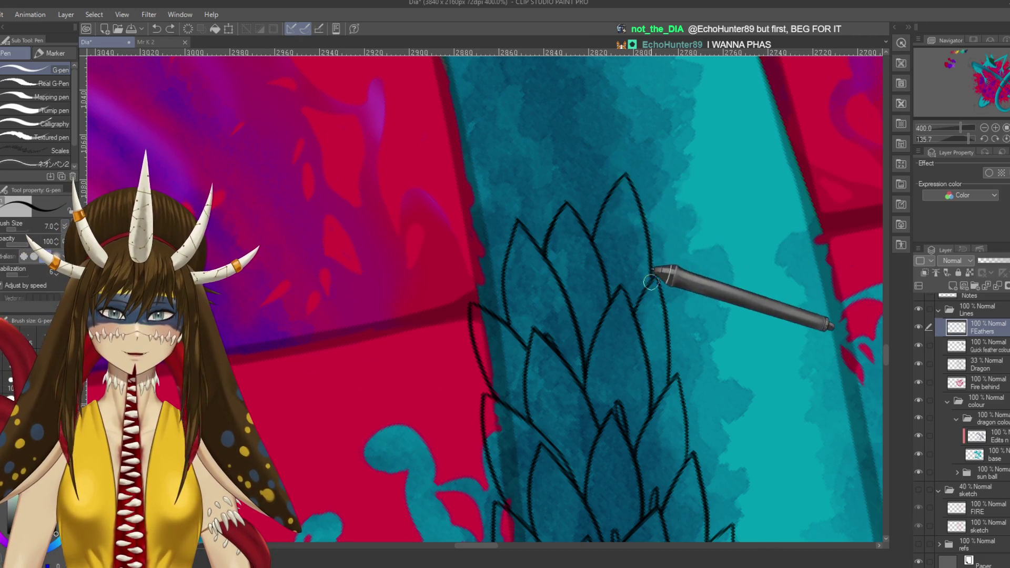
key("ctrl+z")
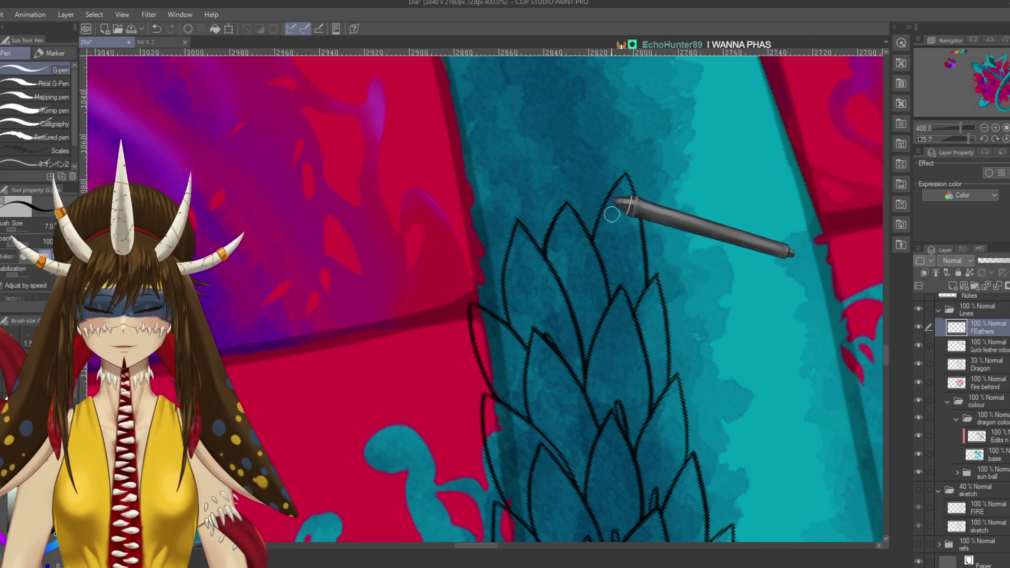
left_click_drag(639, 191, 659, 206)
key("asciicircum")
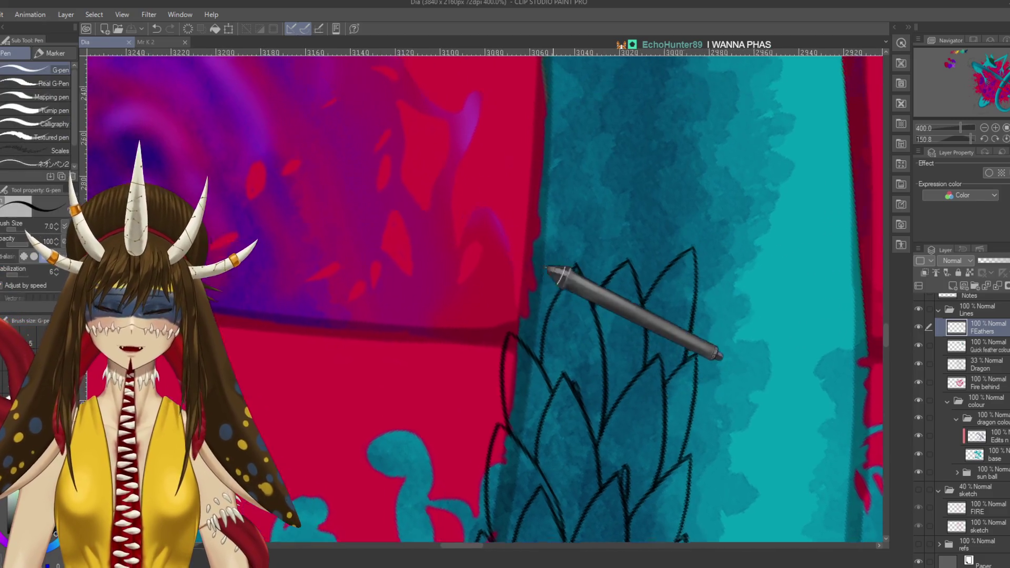
- Rework the left feather's outline up to its tip and save
mouse_move(523, 338)
left_mouse_down()
mouse_move(524, 238)
mouse_move(554, 298)
left_mouse_up()
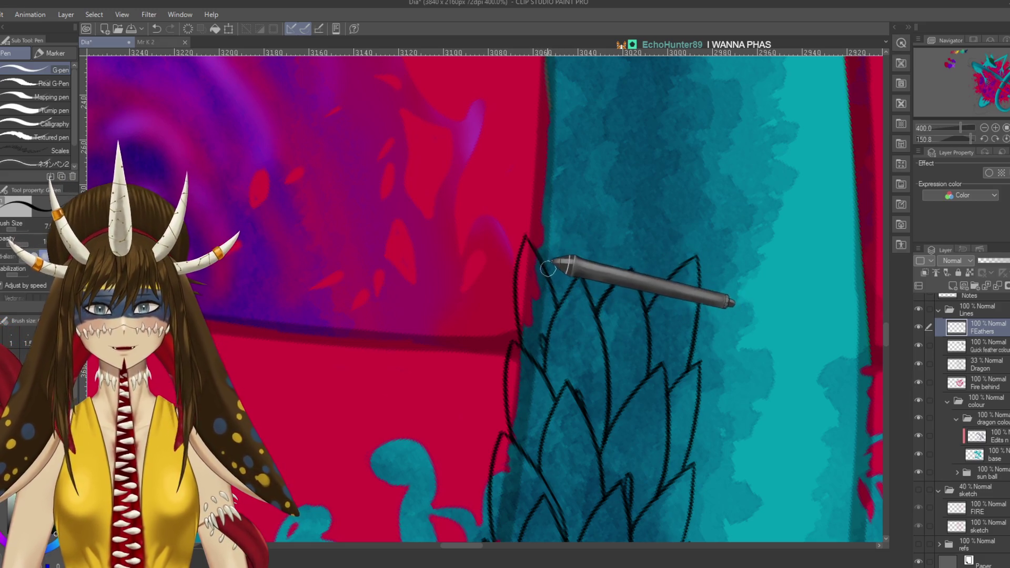
key("ctrl+z")
key("ctrl+s")
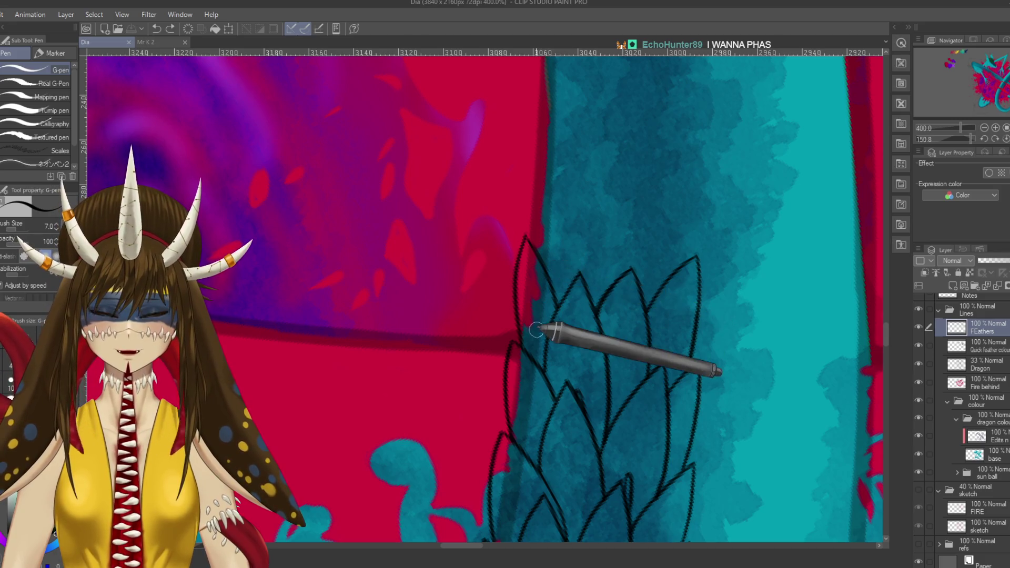
mouse_move(542, 283)
left_mouse_down()
mouse_move(585, 170)
mouse_move(612, 269)
mouse_move(680, 170)
mouse_move(683, 232)
mouse_move(667, 282)
left_mouse_up()
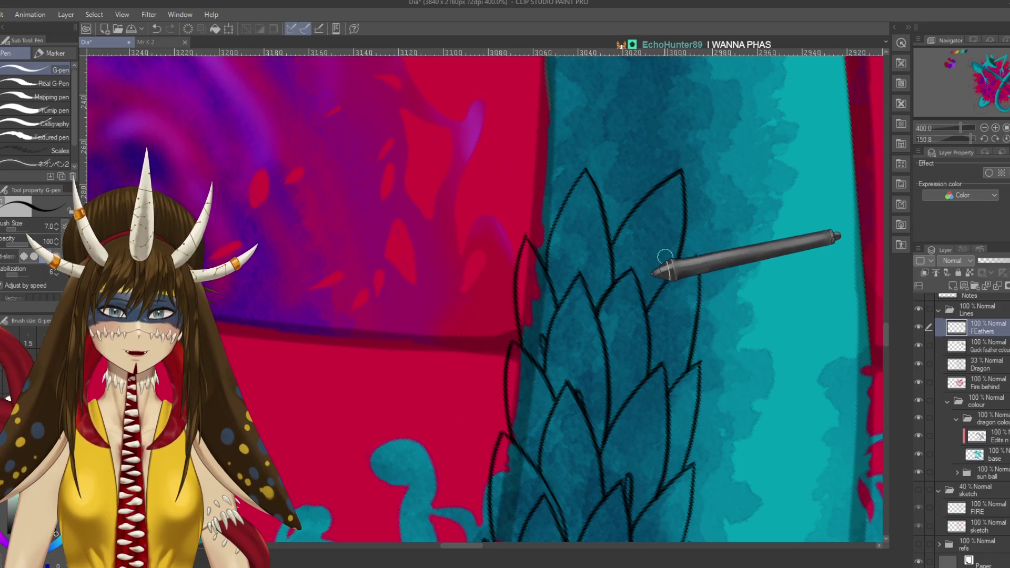
- Redraw the top feather's right side to the edge, close its top edge and save
key("ctrl+z")
left_click_drag(681, 235, 670, 267)
key("ctrl+z")
mouse_move(681, 173)
left_mouse_down()
mouse_move(670, 255)
mouse_move(634, 273)
left_mouse_up()
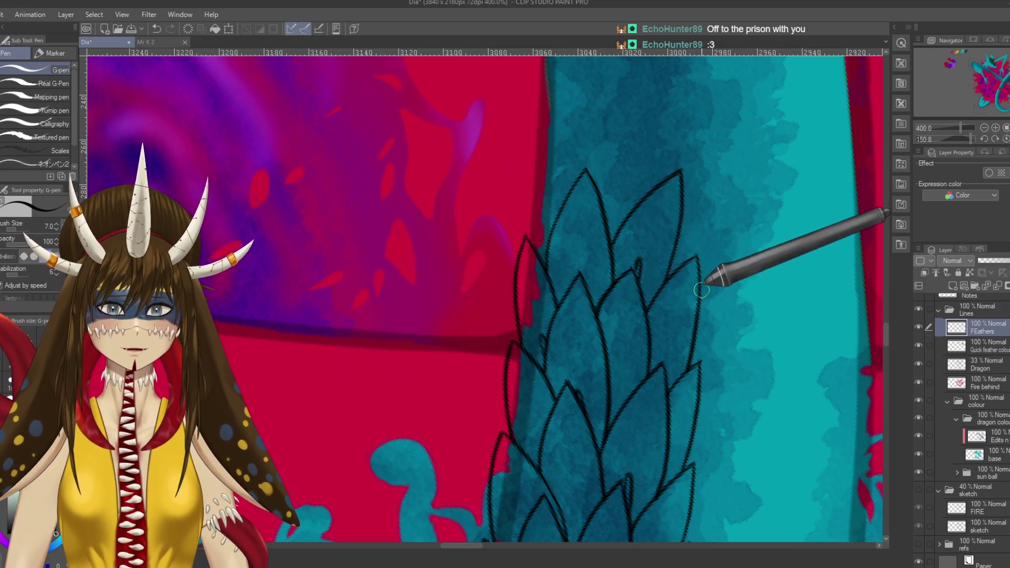
left_click_drag(703, 279, 730, 185)
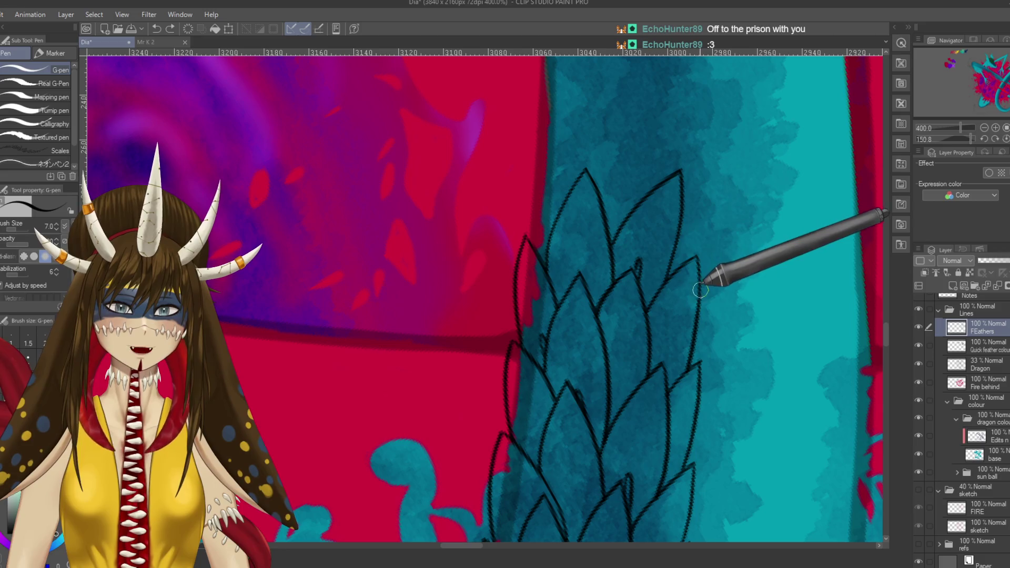
mouse_move(680, 208)
left_mouse_down()
mouse_move(731, 178)
mouse_move(689, 199)
left_mouse_up()
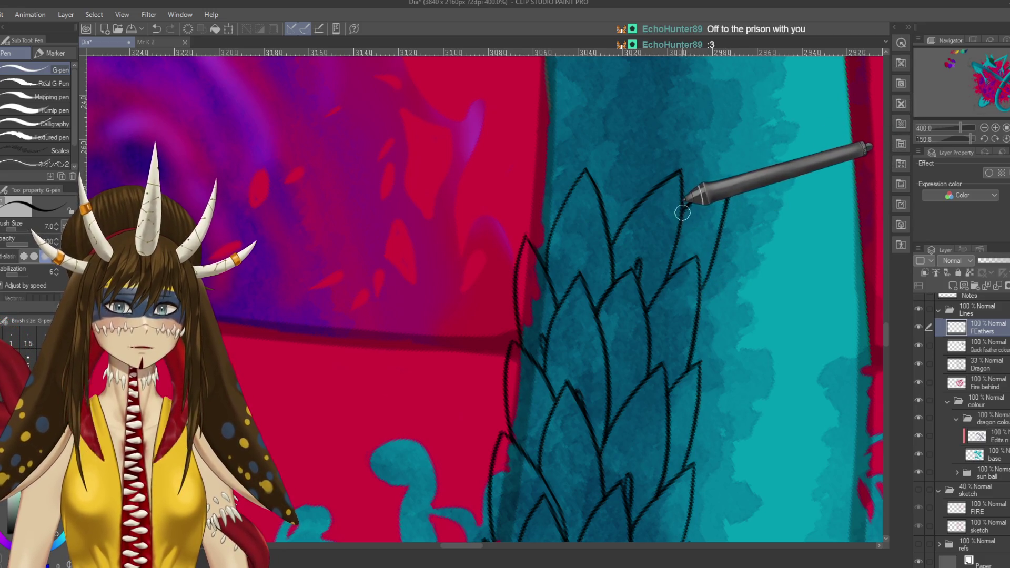
key("ctrl+s")
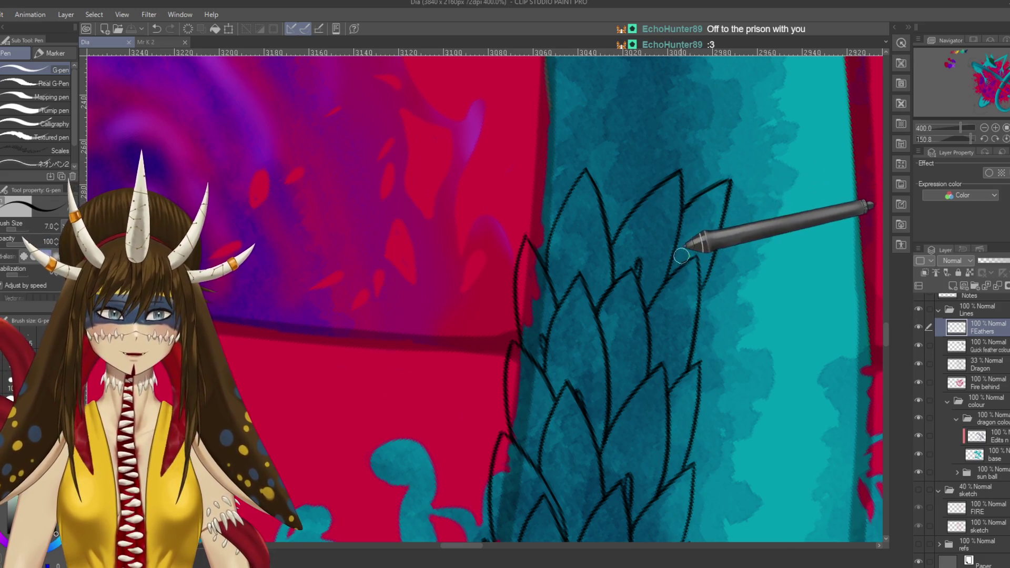
mouse_move(668, 221)
left_mouse_down()
mouse_move(584, 342)
mouse_move(542, 305)
mouse_move(574, 213)
left_mouse_up()
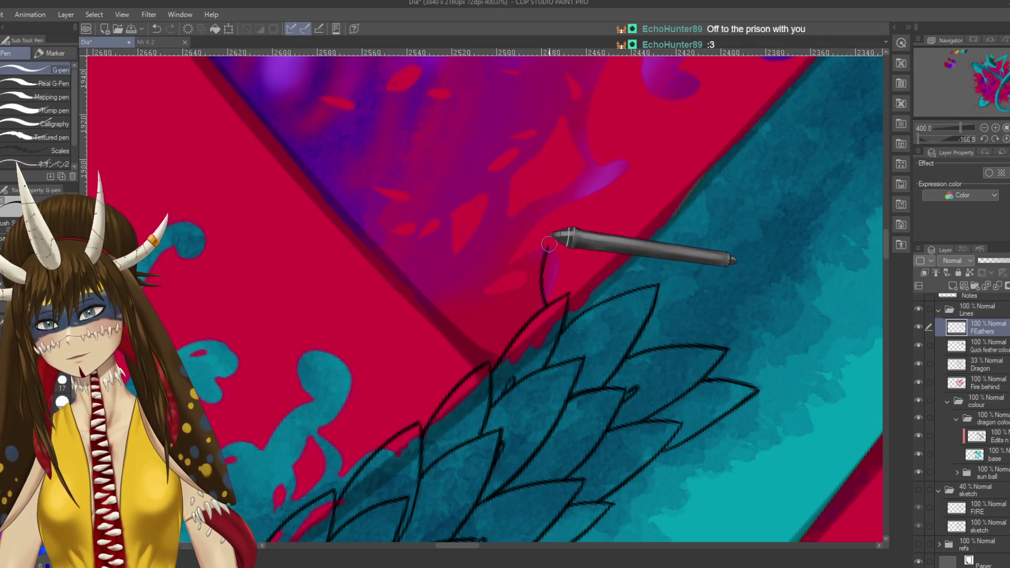
- Draw a tall feather tip curving from the tail edge into the red background and save
left_click_drag(549, 243, 597, 310)
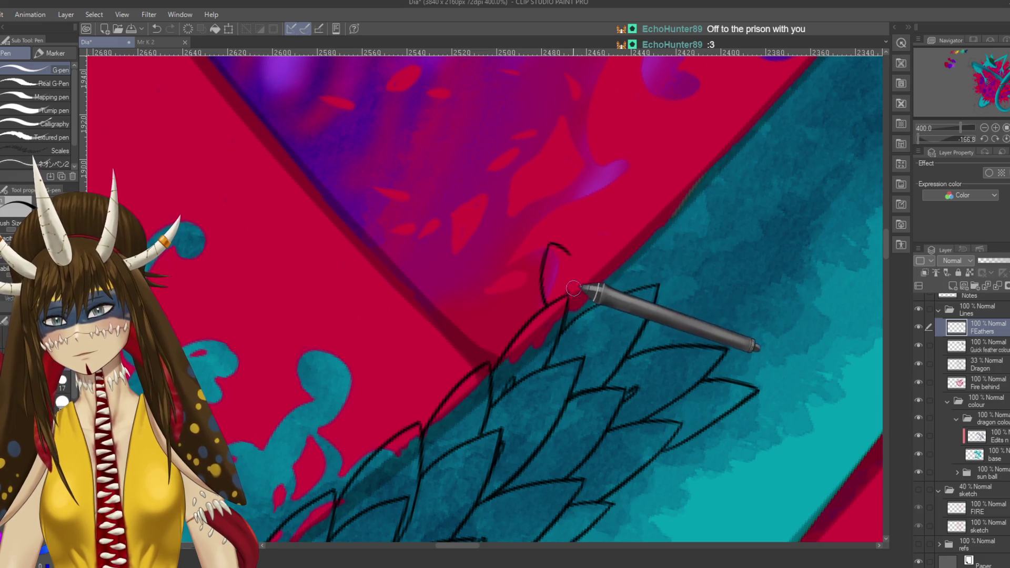
left_click_drag(558, 295, 622, 211)
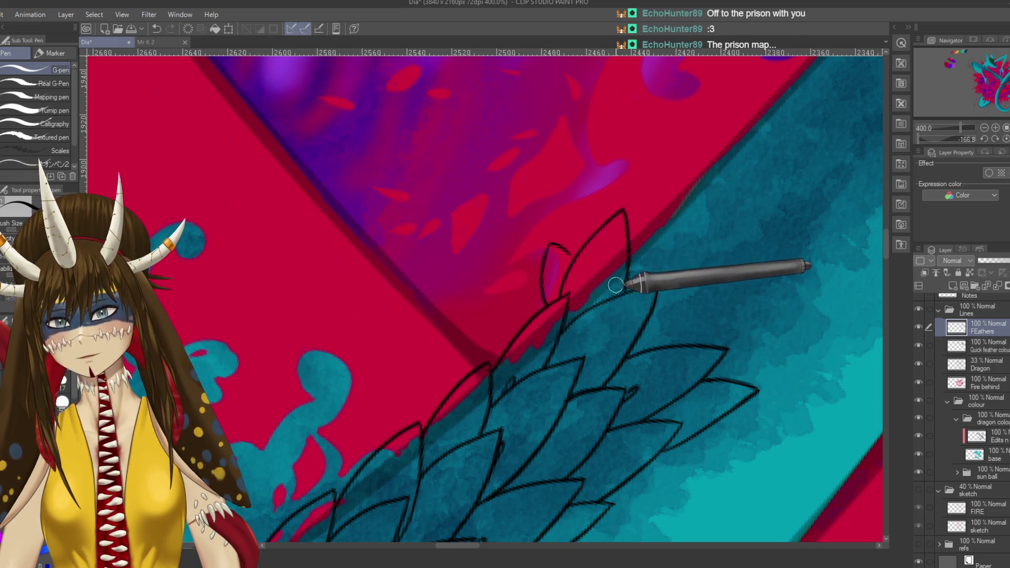
left_click_drag(559, 249, 568, 256)
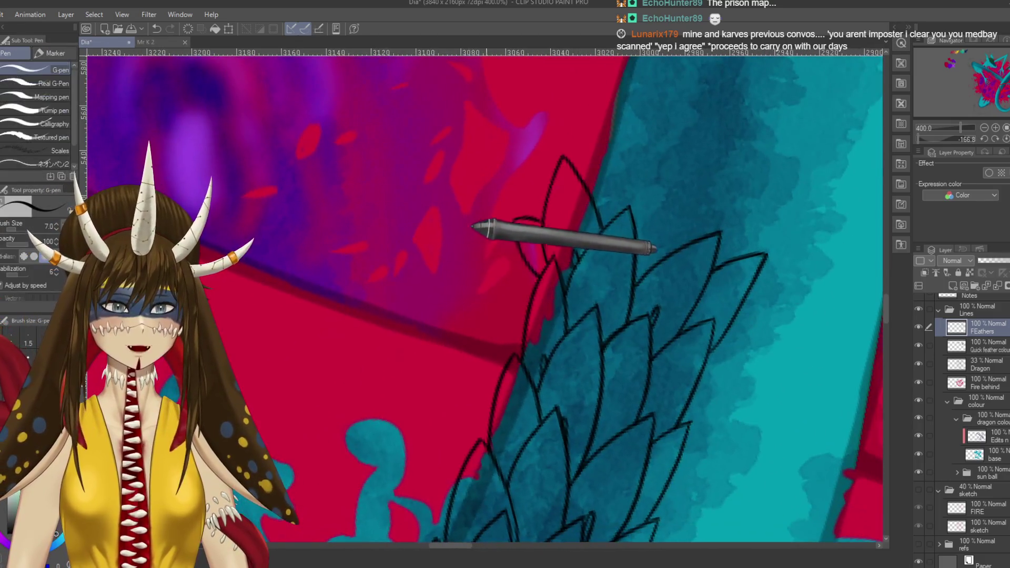
mouse_move(473, 227)
left_mouse_down()
mouse_move(586, 263)
mouse_move(531, 319)
mouse_move(574, 327)
mouse_move(583, 209)
mouse_move(623, 296)
mouse_move(569, 348)
mouse_move(580, 260)
left_mouse_up()
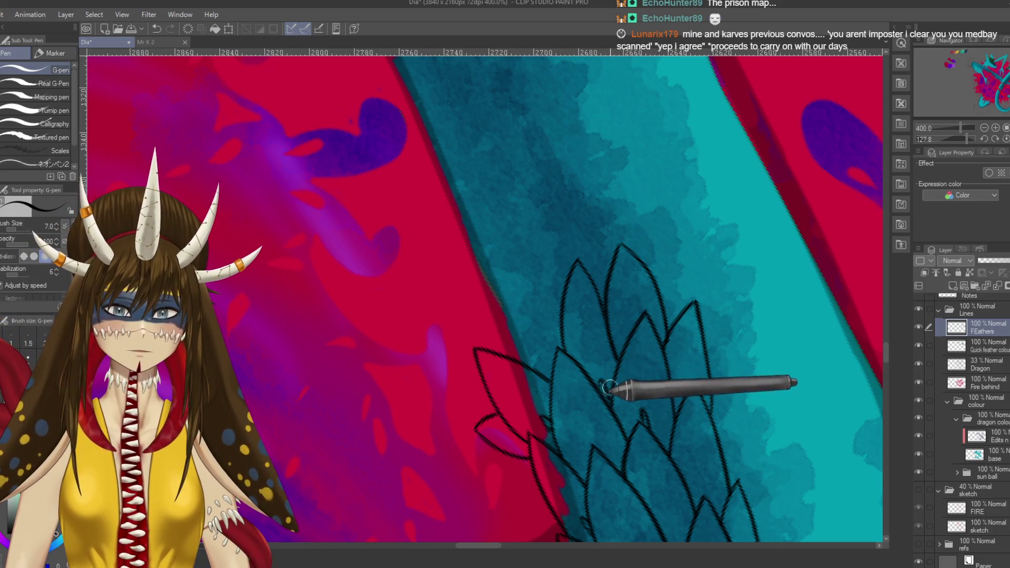
mouse_move(609, 266)
left_mouse_down()
mouse_move(649, 322)
mouse_move(633, 300)
left_mouse_up()
key("ctrl+s")
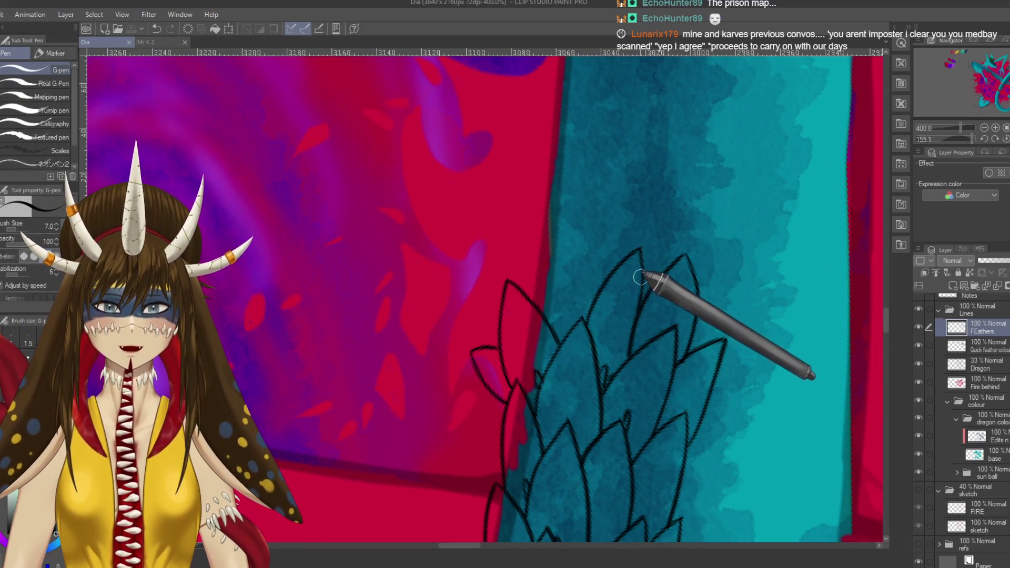
left_click(642, 264)
key("e")
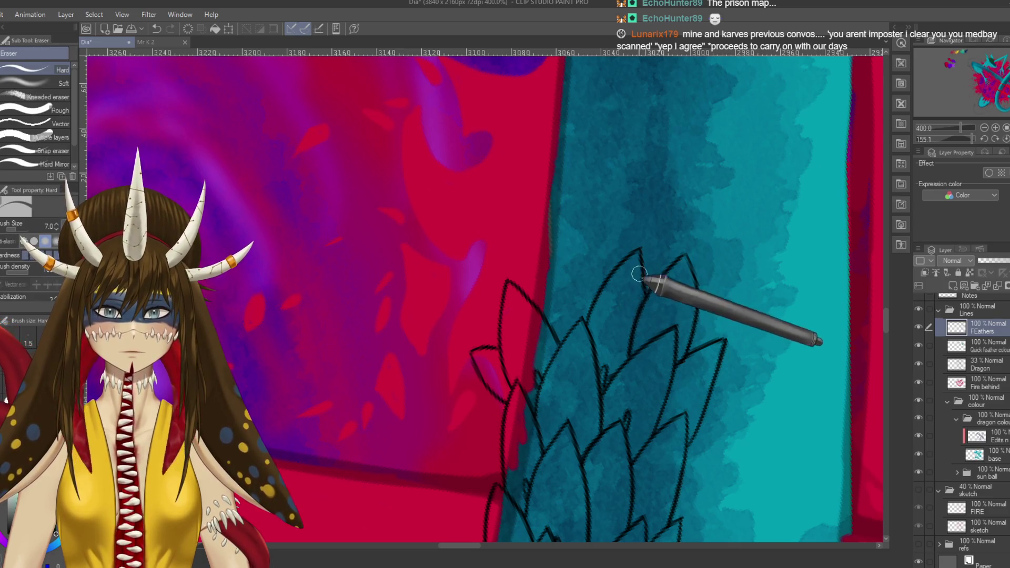
key("p")
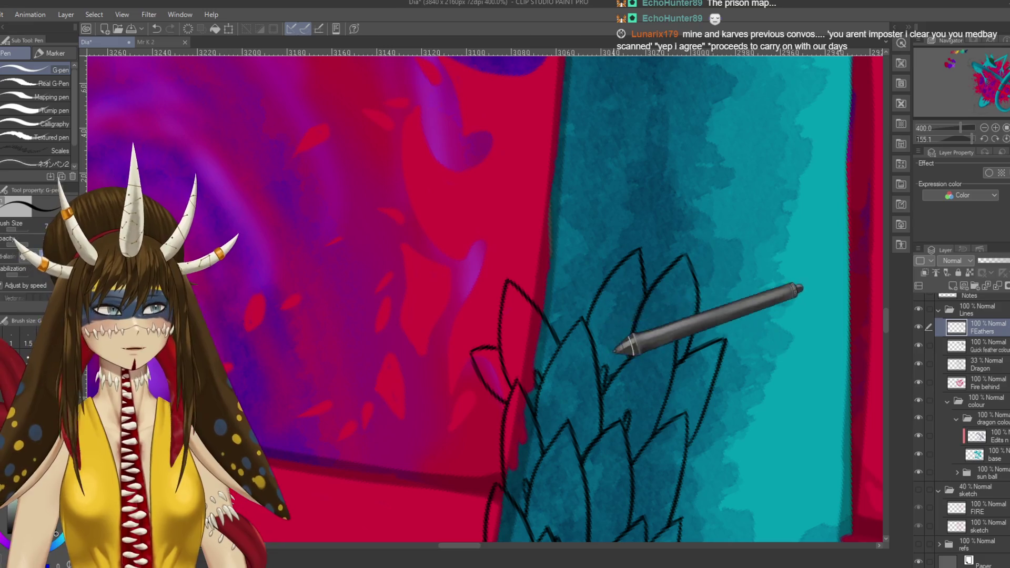
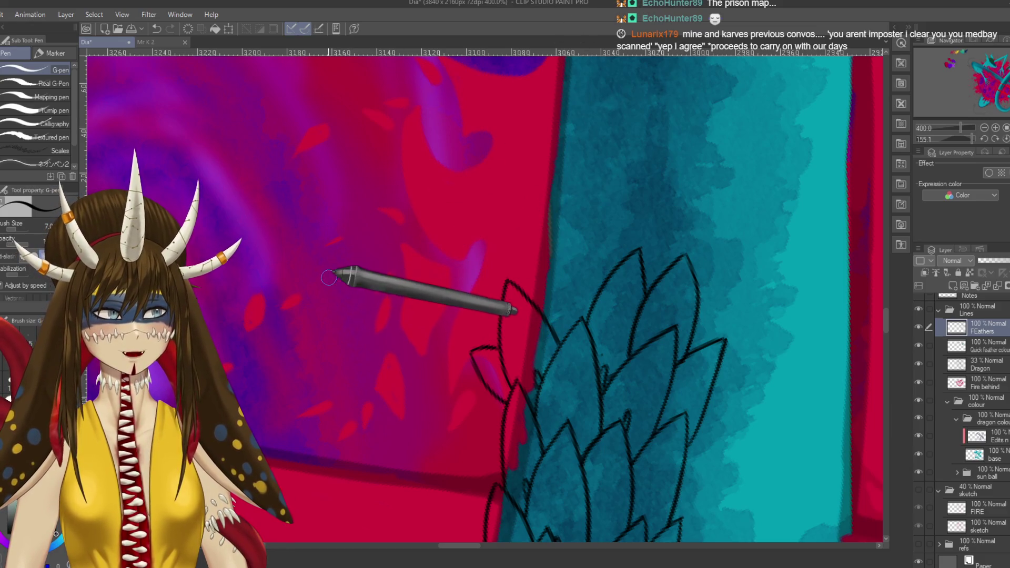
- Save, then ink and redo the left edge of a feather on the upper tail
key("ctrl+s")
mouse_move(541, 313)
left_mouse_down()
mouse_move(583, 216)
mouse_move(604, 268)
left_mouse_up()
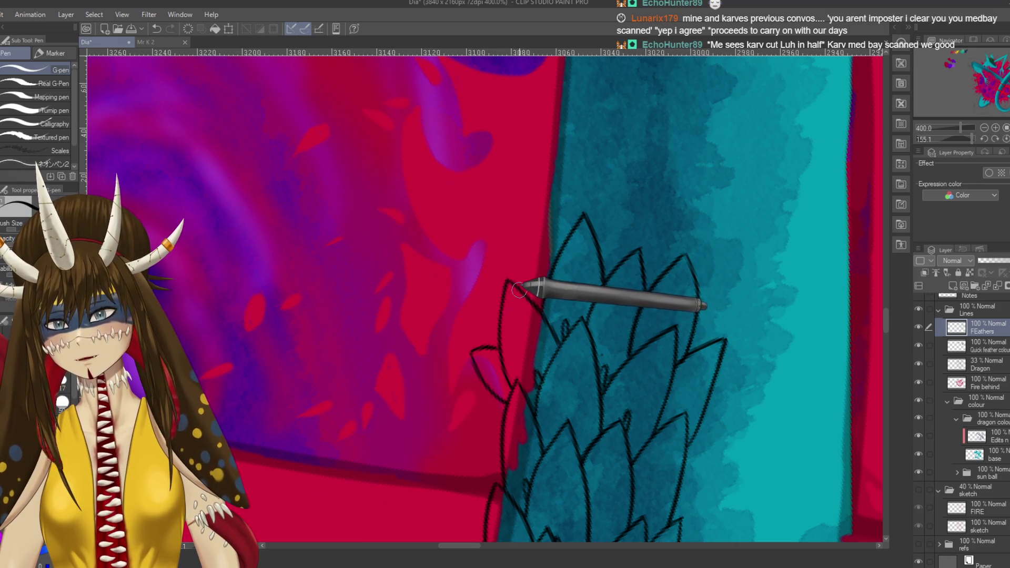
key("ctrl+z")
key("ctrl+s")
left_click_drag(534, 275, 548, 291)
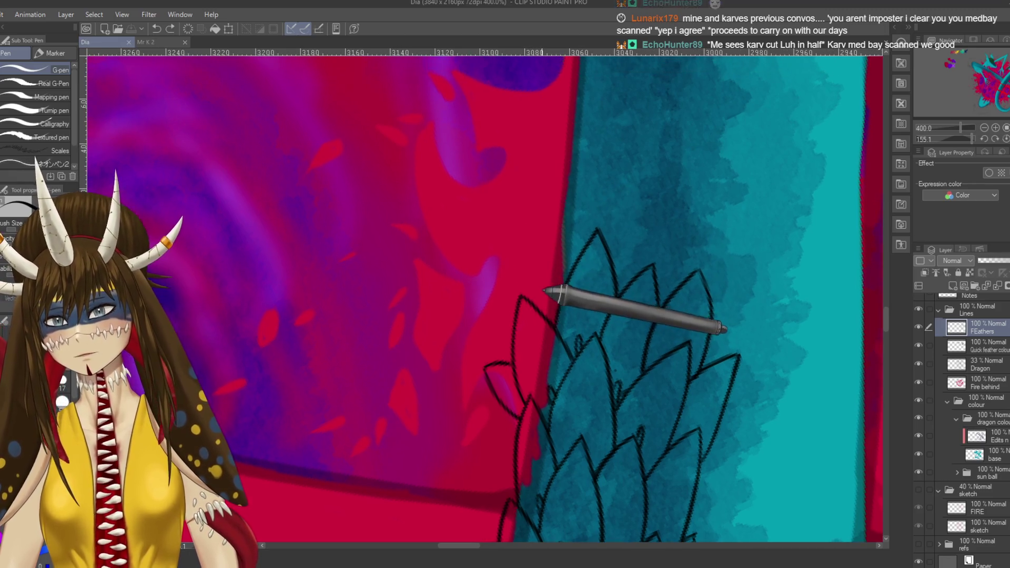
mouse_move(556, 248)
left_mouse_down()
mouse_move(536, 308)
mouse_move(563, 198)
left_mouse_up()
key("ctrl+z")
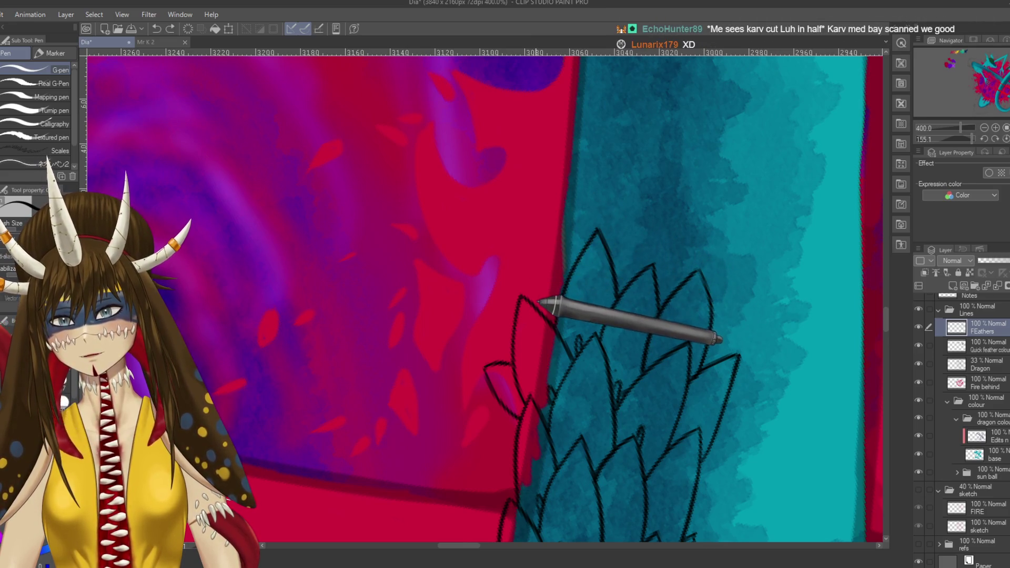
left_click_drag(535, 308, 570, 192)
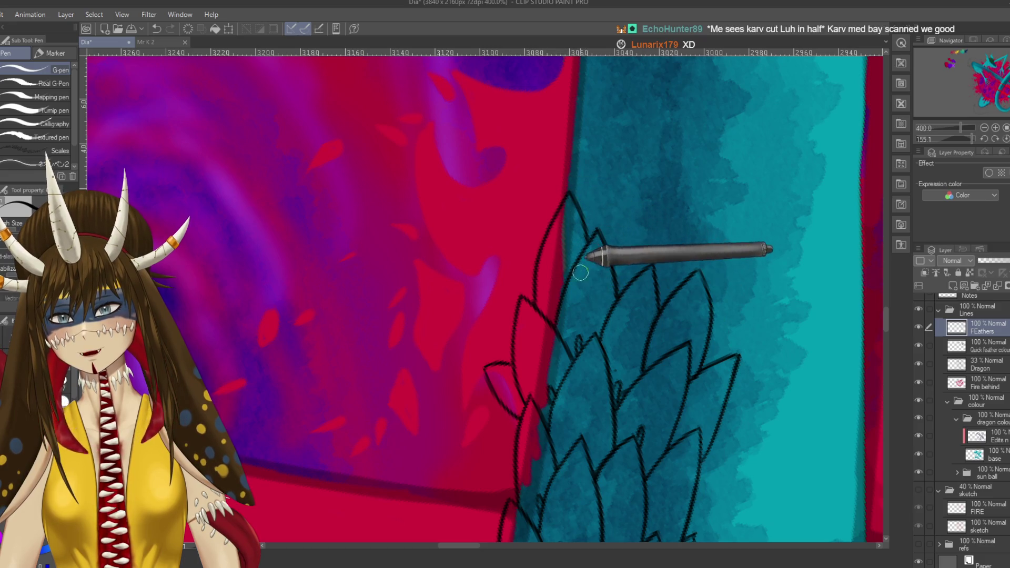
- Rotate the view along the tail, save, and retry the next feather's outline with undos
left_click_drag(651, 232, 514, 188)
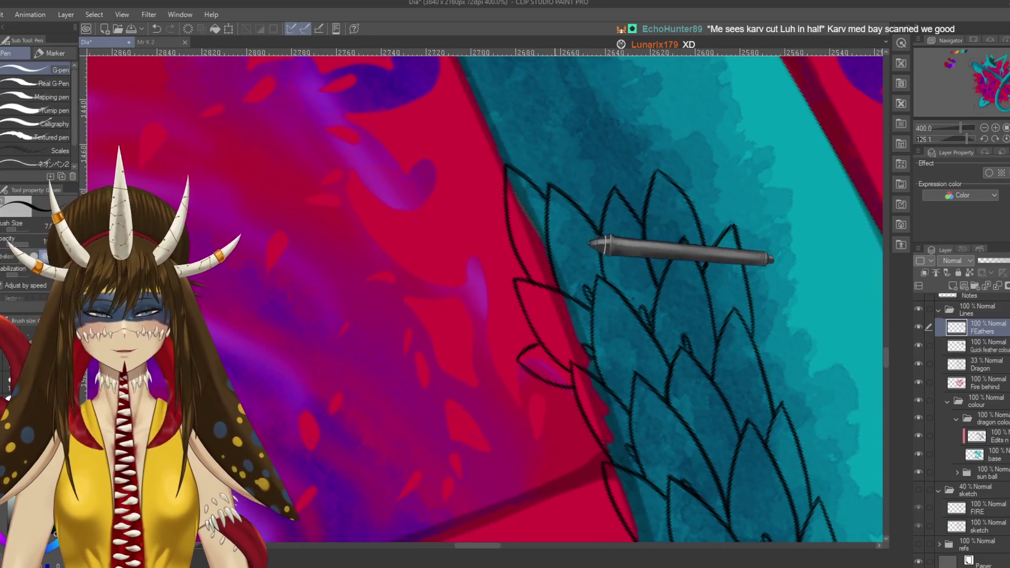
left_click_drag(589, 243, 605, 356)
key("ctrl+s")
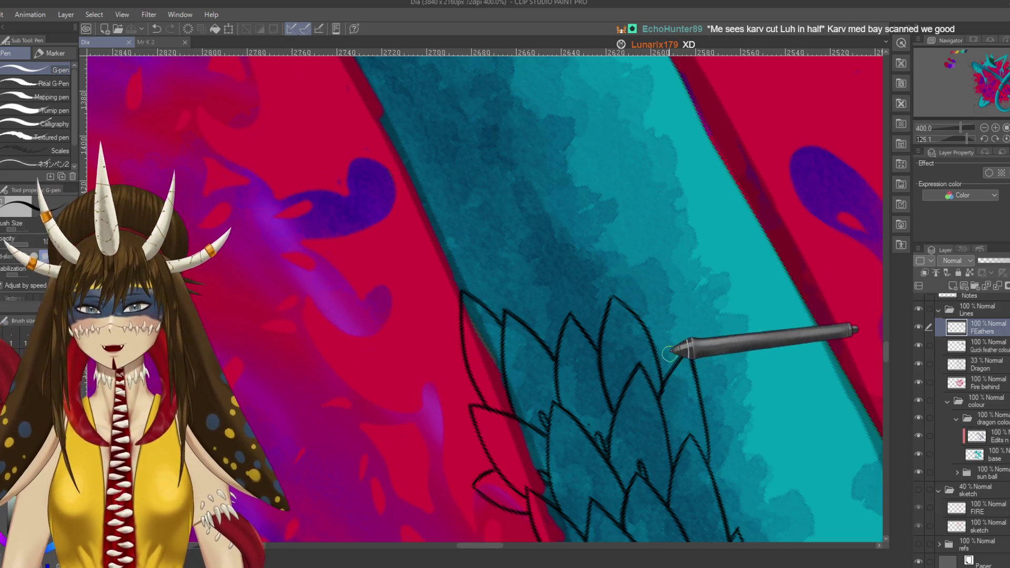
mouse_move(657, 347)
left_mouse_down()
mouse_move(654, 247)
mouse_move(624, 300)
left_mouse_up()
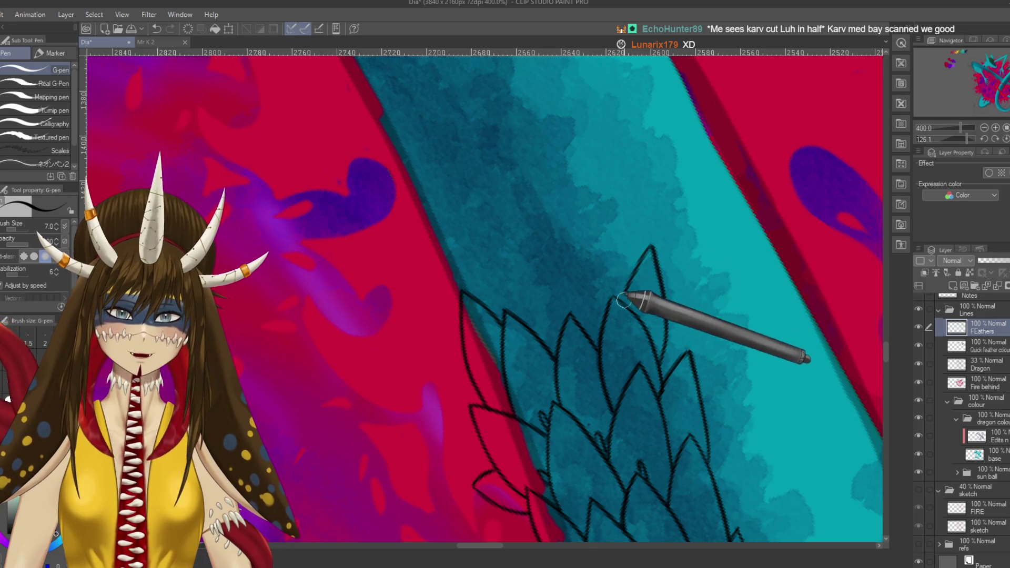
key("ctrl+z")
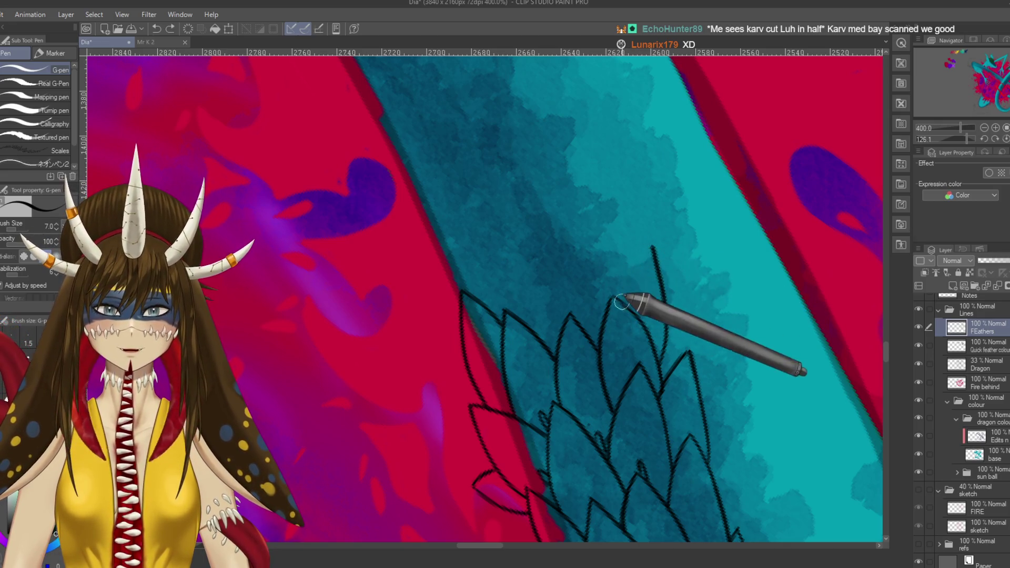
mouse_move(638, 259)
left_mouse_down()
mouse_move(611, 303)
mouse_move(623, 241)
mouse_move(658, 337)
left_mouse_up()
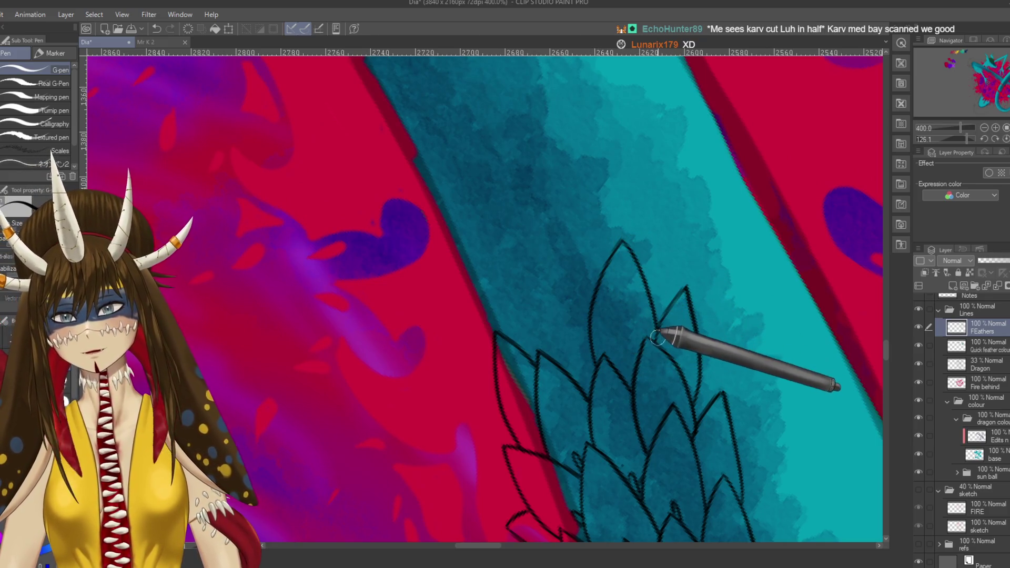
key("ctrl+z")
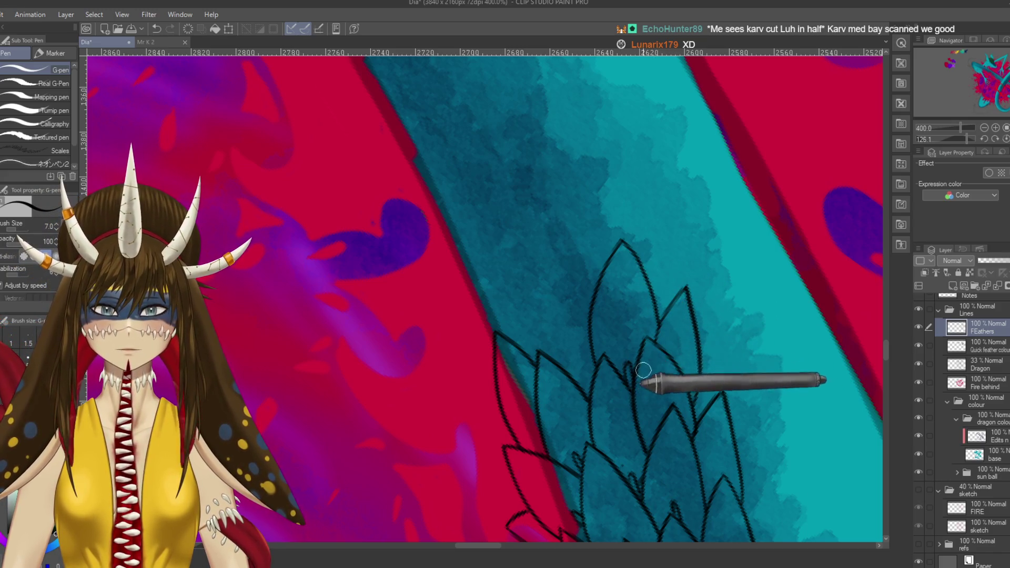
mouse_move(621, 255)
left_mouse_down()
mouse_move(586, 346)
mouse_move(620, 240)
mouse_move(632, 353)
mouse_move(613, 299)
mouse_move(647, 212)
mouse_move(636, 329)
left_mouse_up()
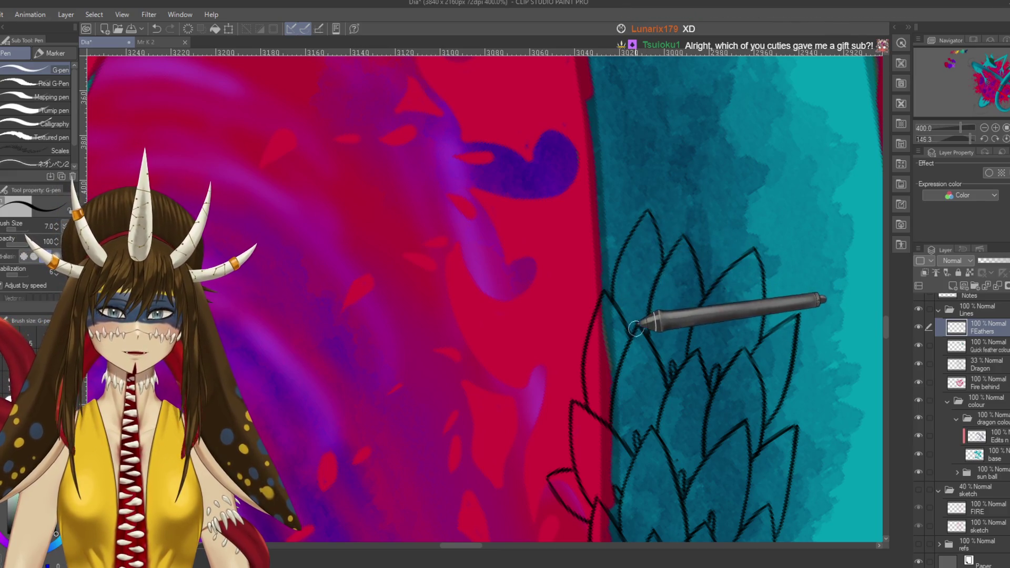
- Ink outlines beside the feathers, then flip and rotate the view to start the left-side feather
left_click_drag(590, 213, 577, 251)
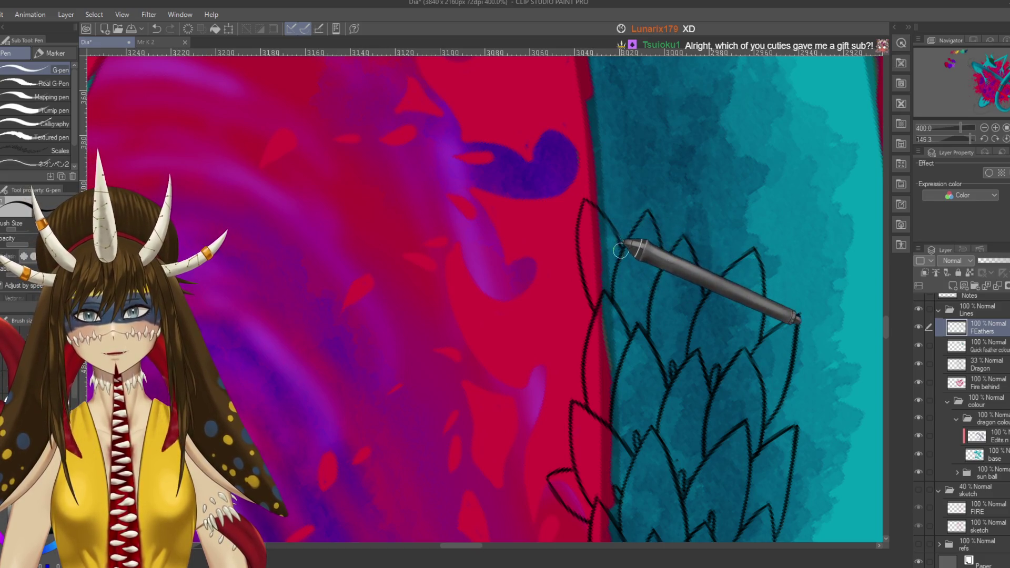
mouse_move(651, 290)
left_mouse_down()
mouse_move(664, 213)
mouse_move(612, 318)
left_mouse_up()
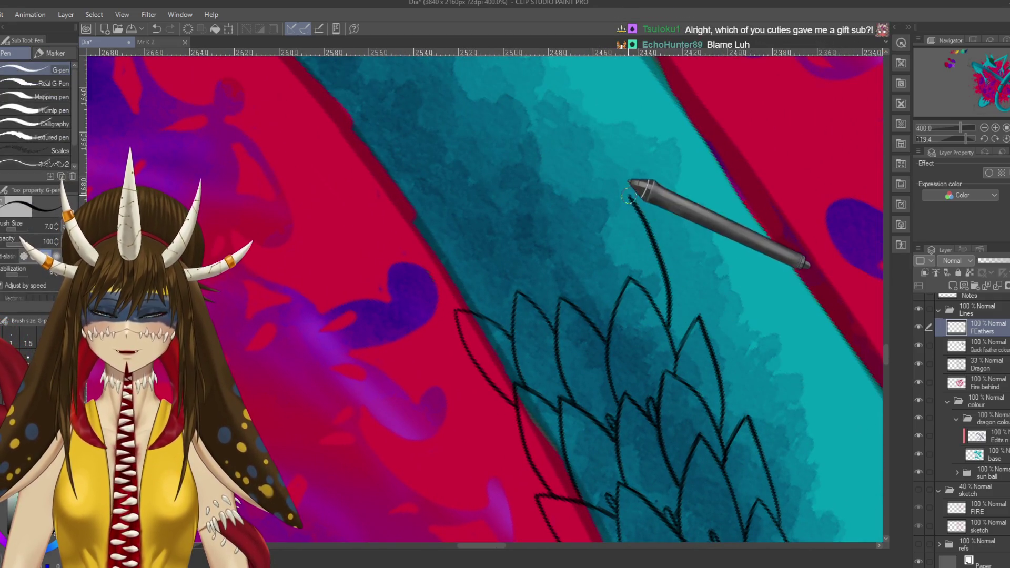
left_click_drag(669, 318, 657, 247)
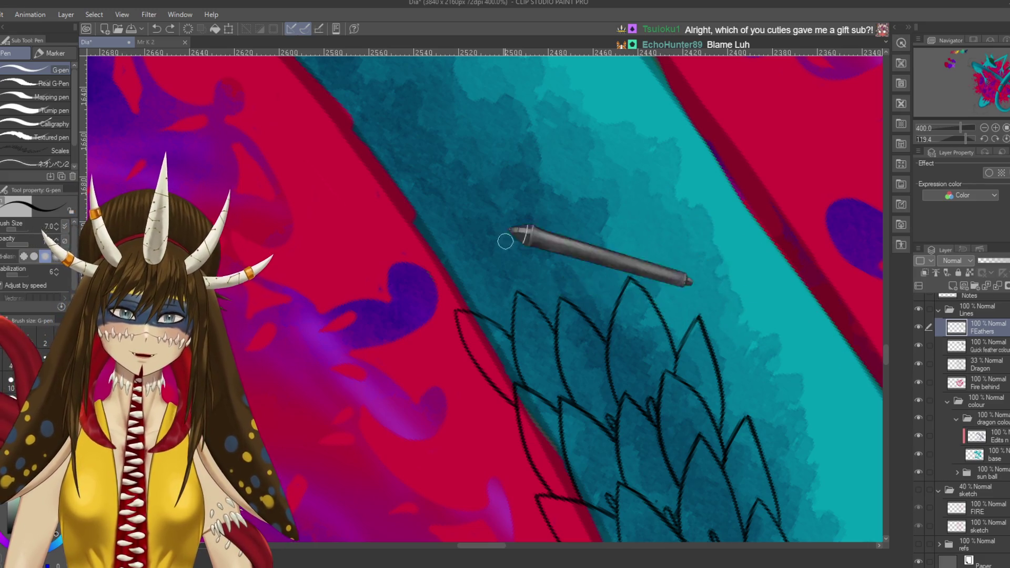
key("h")
mouse_move(338, 300)
left_mouse_down()
mouse_move(519, 318)
mouse_move(583, 291)
mouse_move(441, 331)
mouse_move(480, 282)
left_mouse_up()
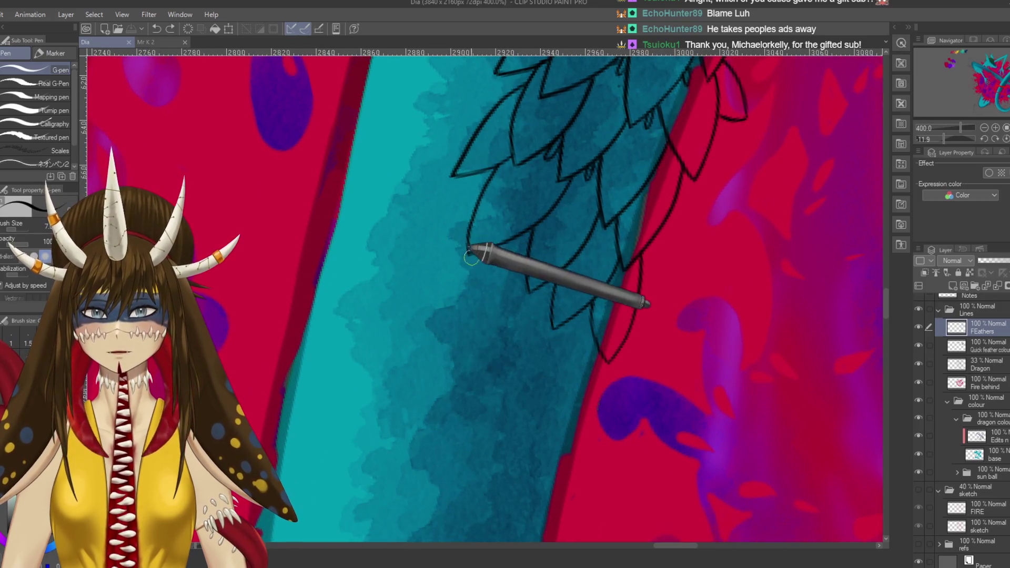
left_click_drag(474, 210, 495, 276)
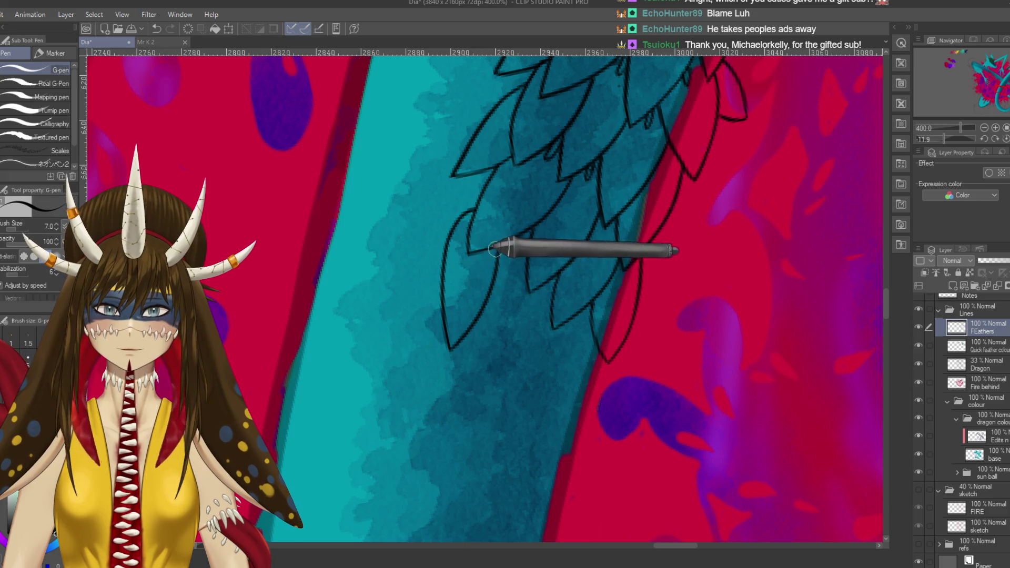
key("e")
key("p")
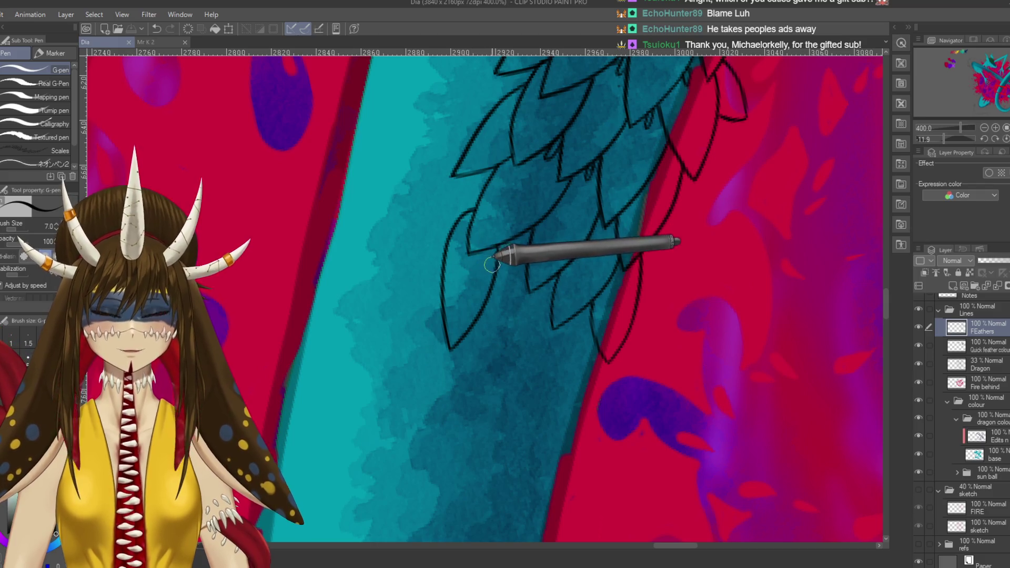
- Add several more feather outlines below the others, extending them down toward the red edge
left_click_drag(497, 254, 539, 287)
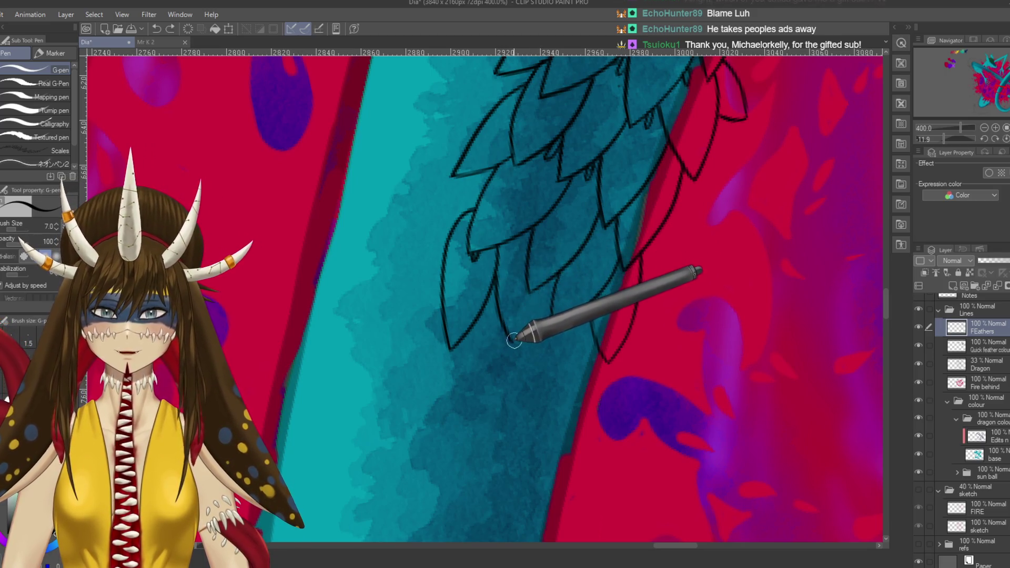
left_click_drag(521, 326, 538, 291)
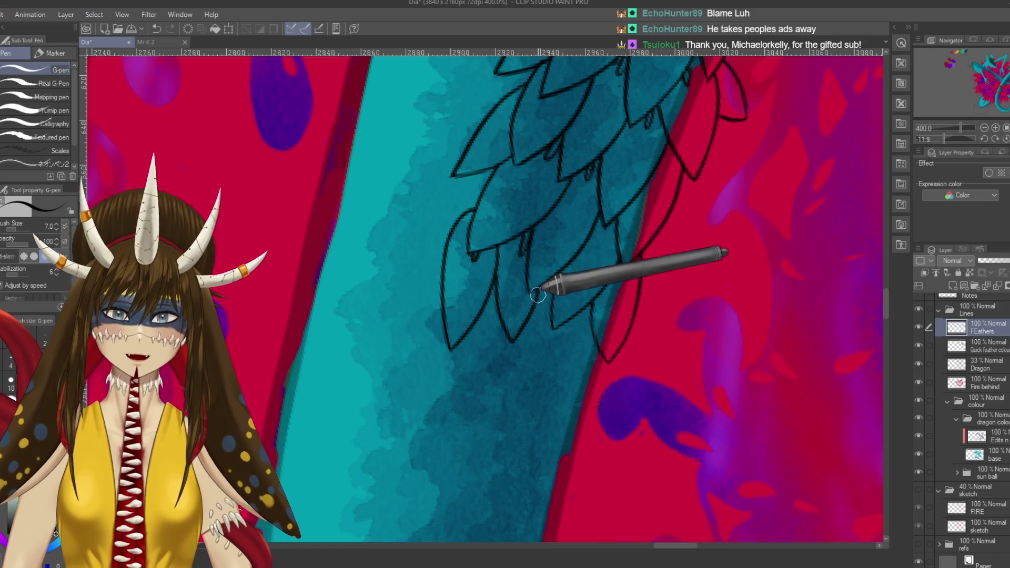
scroll(539, 337, "down", 1)
scroll(536, 340, "down", 2)
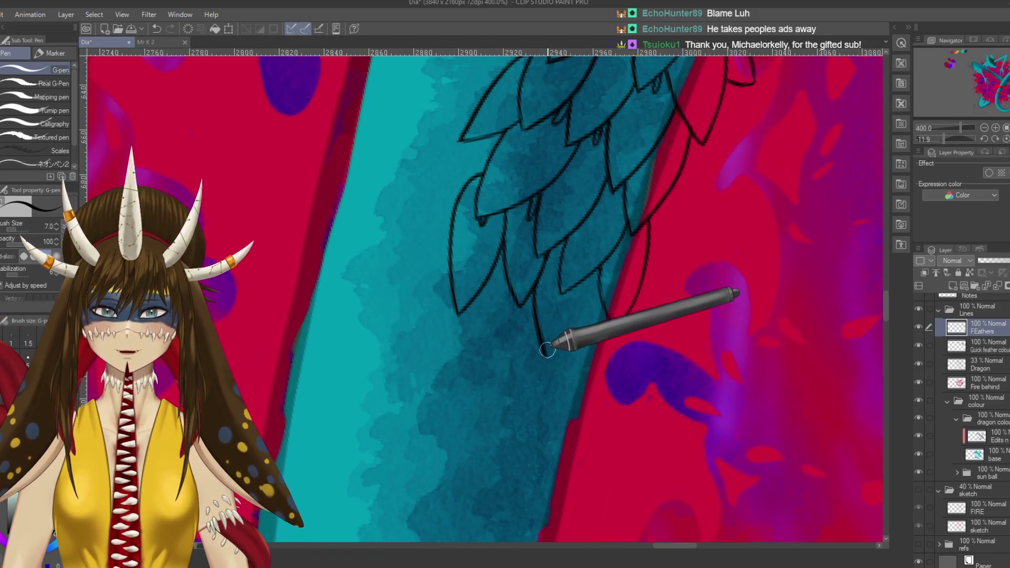
left_click_drag(553, 354, 581, 325)
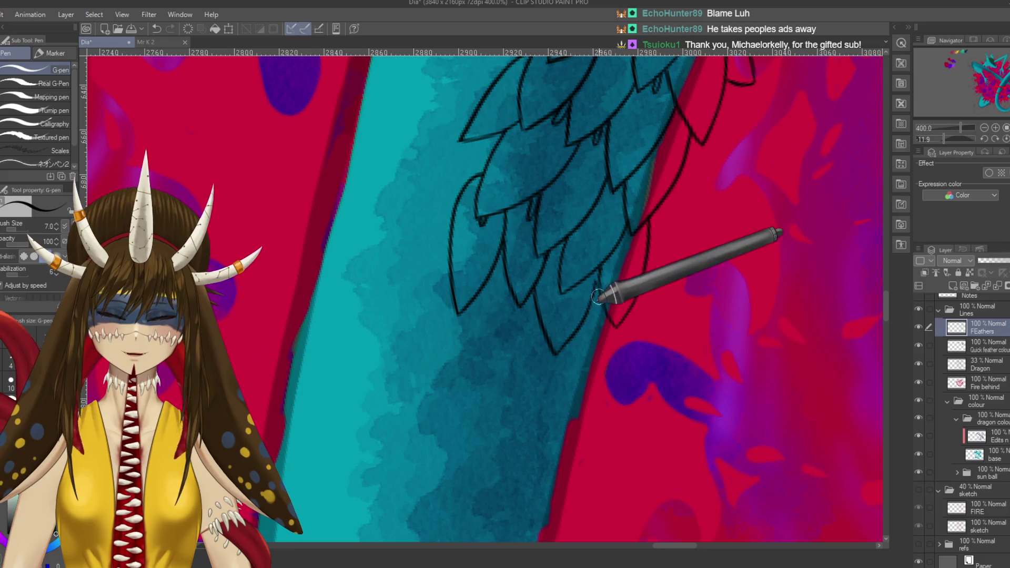
scroll(598, 353, "down", 4)
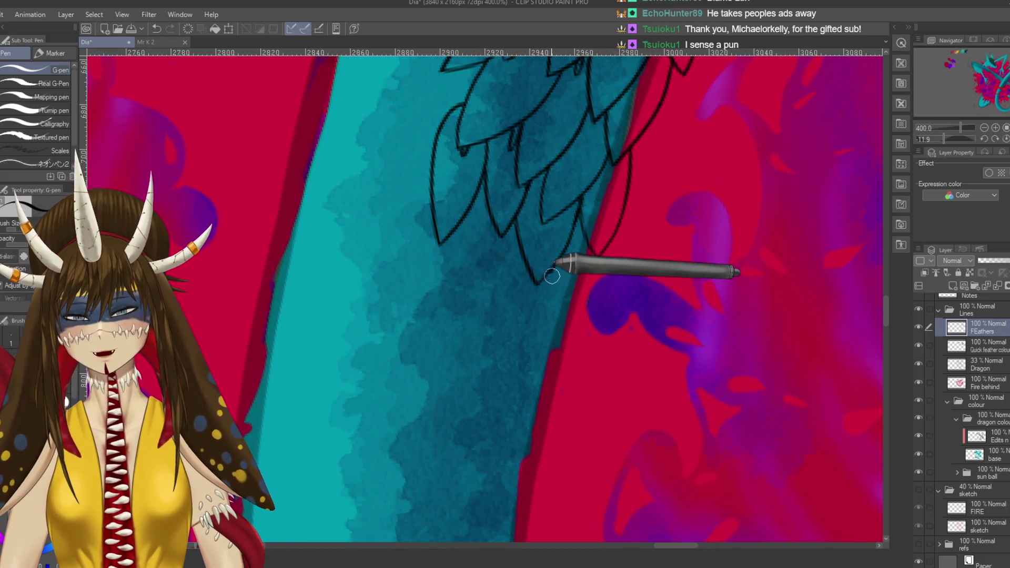
left_click_drag(606, 243, 607, 289)
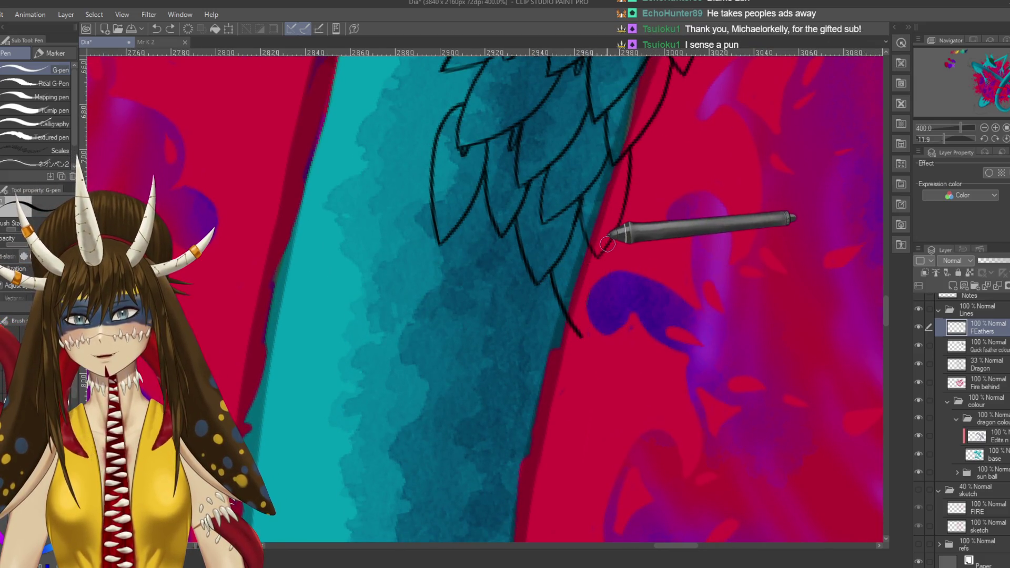
mouse_move(605, 245)
left_mouse_down()
mouse_move(585, 330)
mouse_move(429, 293)
left_mouse_up()
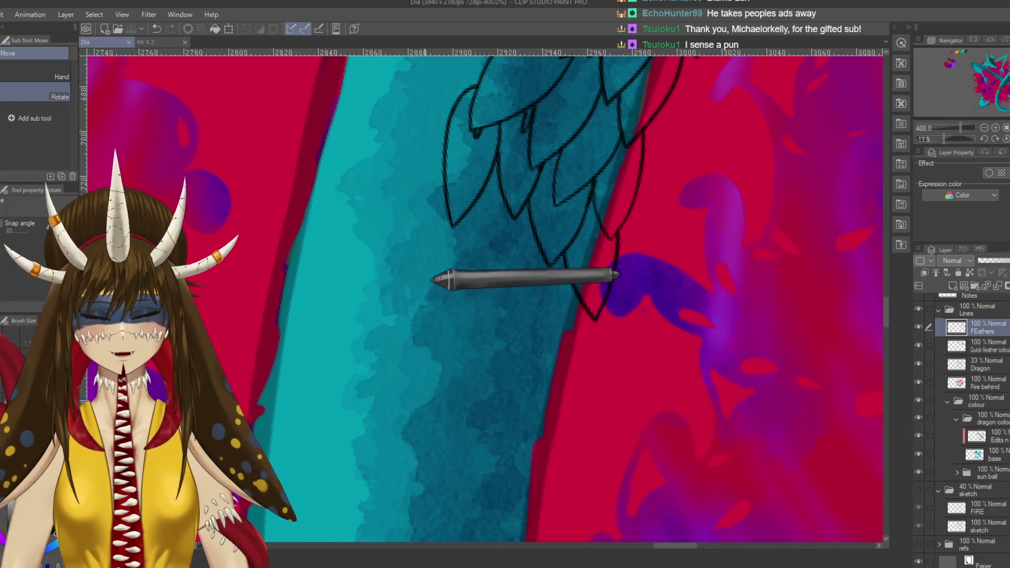
- Level the canvas rotation and pan around to check the artwork
scroll(429, 293, "down", 10)
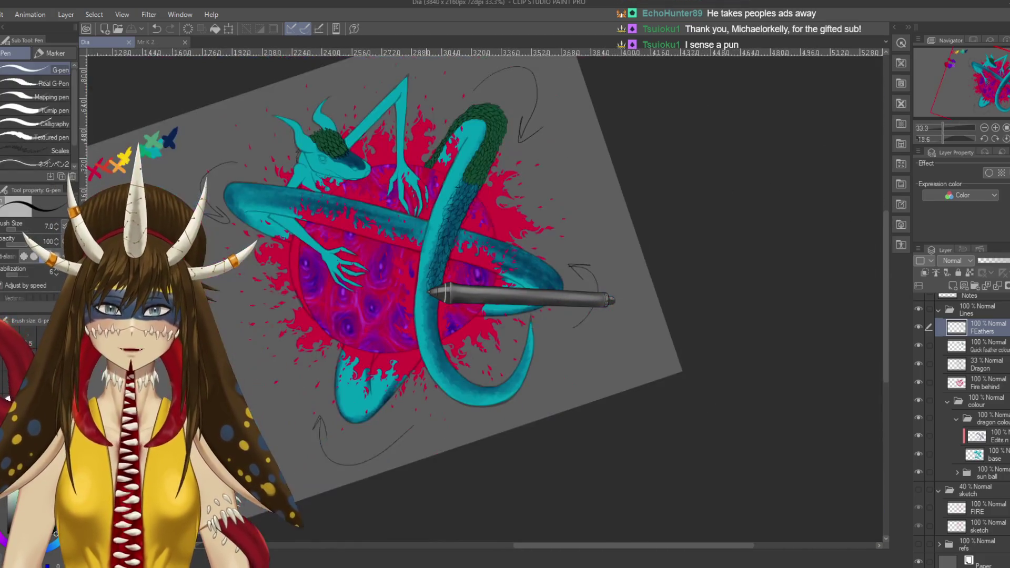
mouse_move(549, 269)
left_mouse_down()
mouse_move(428, 351)
mouse_move(445, 339)
left_mouse_up()
key("p")
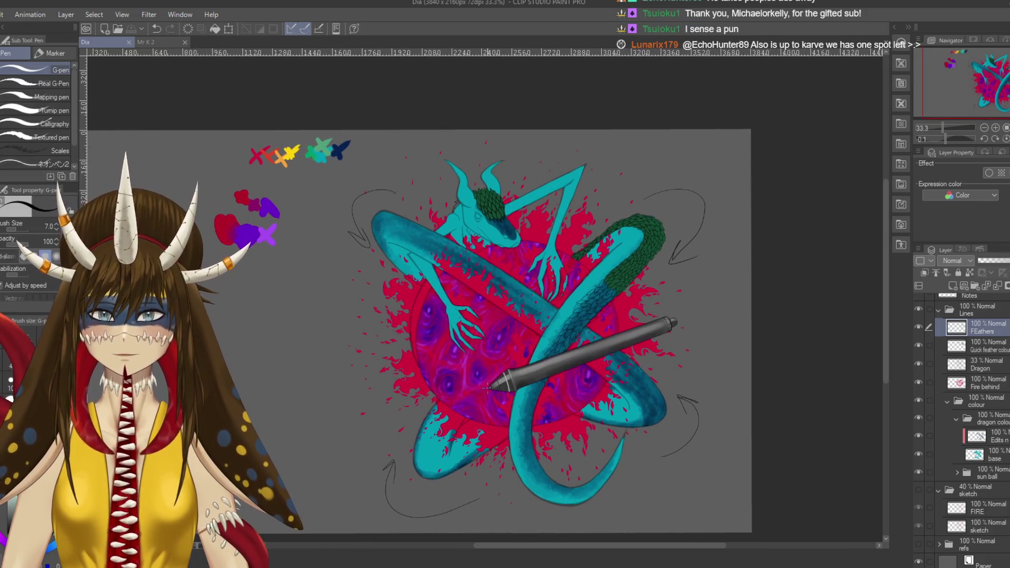
scroll(492, 387, "up", 3)
scroll(492, 388, "up", 2)
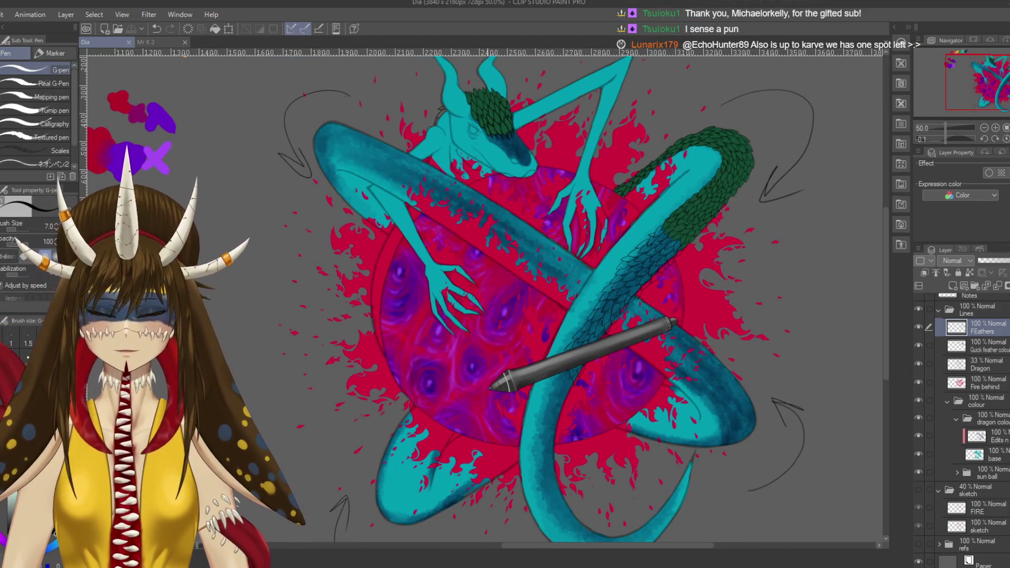
scroll(608, 405, "down", 2)
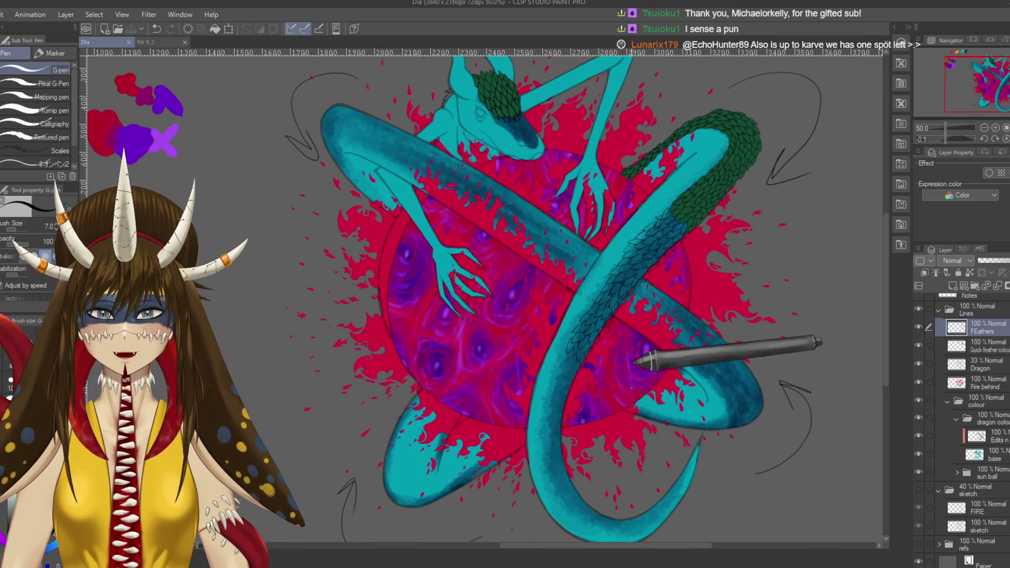
scroll(631, 387, "left", 5)
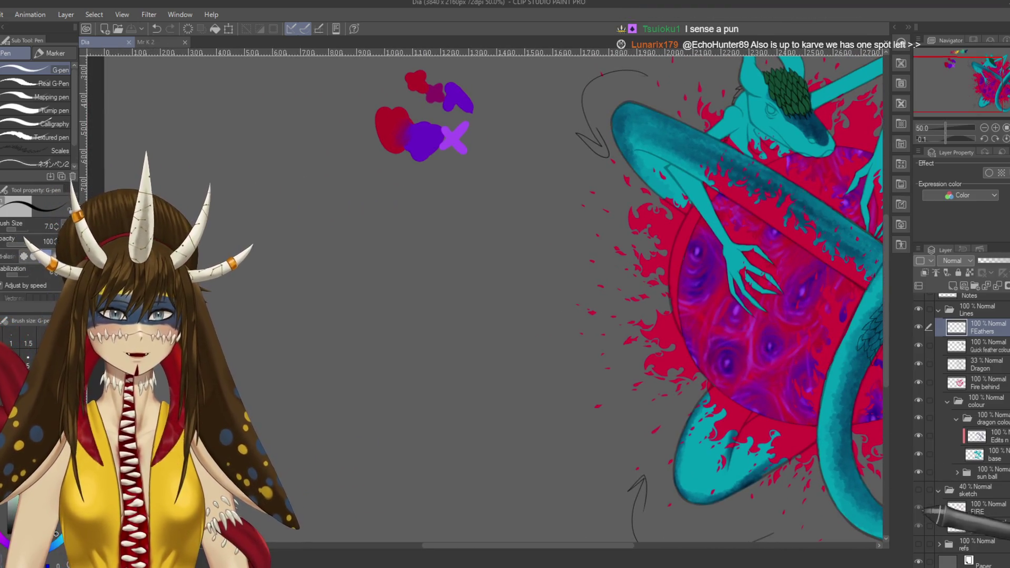
scroll(753, 482, "up", 3)
scroll(752, 482, "left", 3)
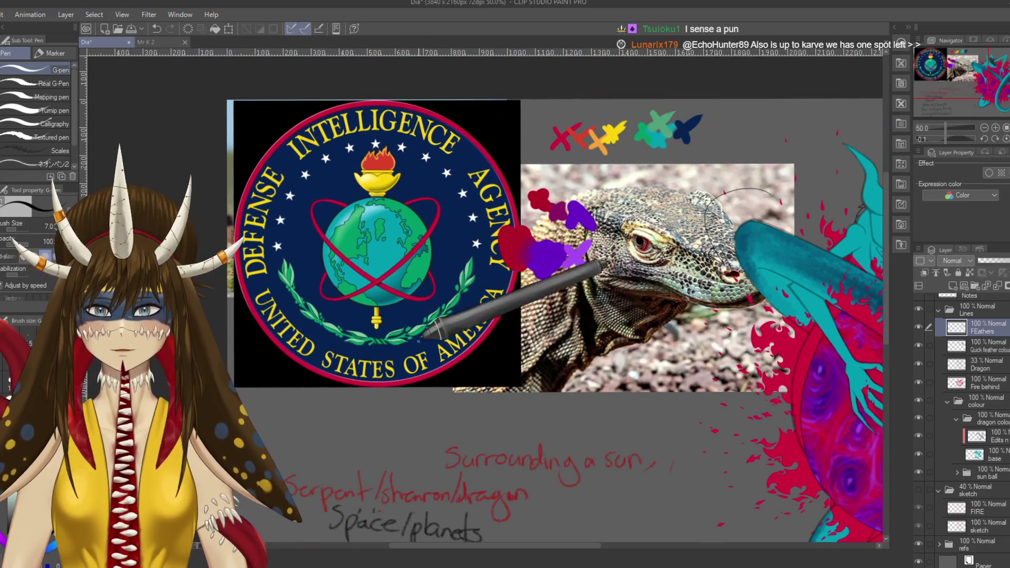
scroll(390, 300, "right", 5)
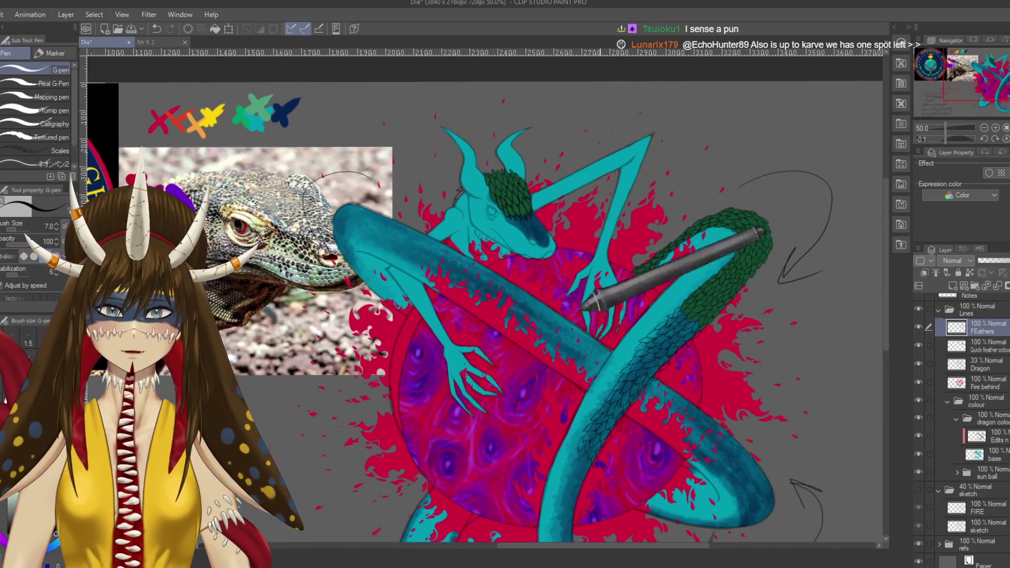
- Show the purple swirl sun ball, hide the Komodo reference photo, and keep the teal dragon visible
left_click(918, 454)
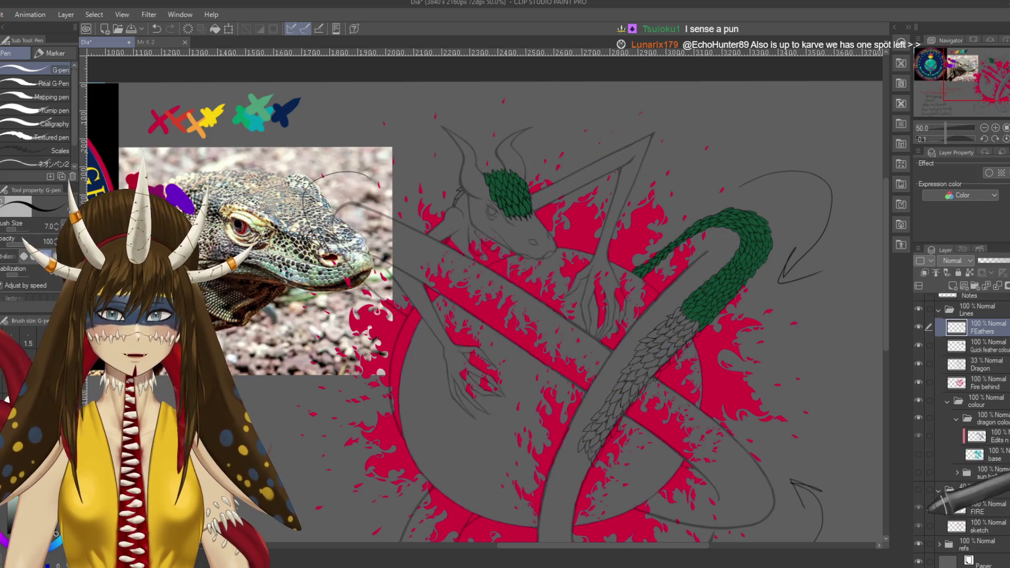
left_click(919, 472)
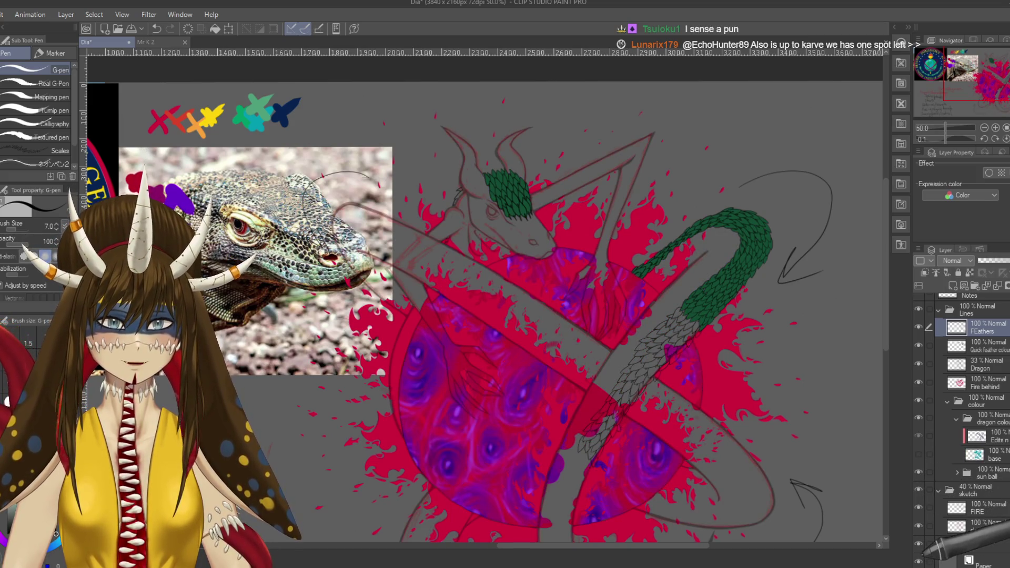
left_click(919, 543)
scroll(679, 310, "down", 3)
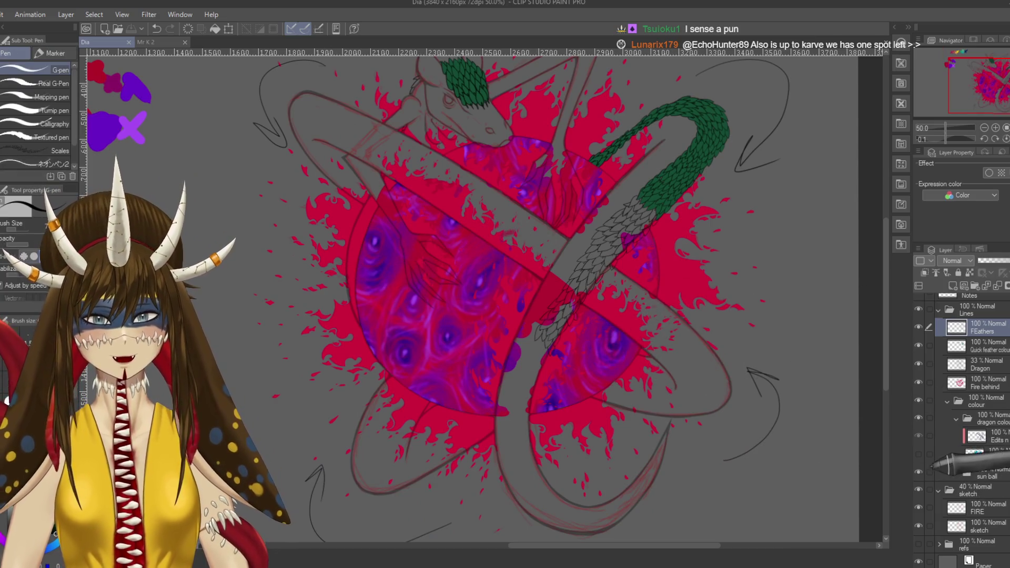
left_click(918, 453)
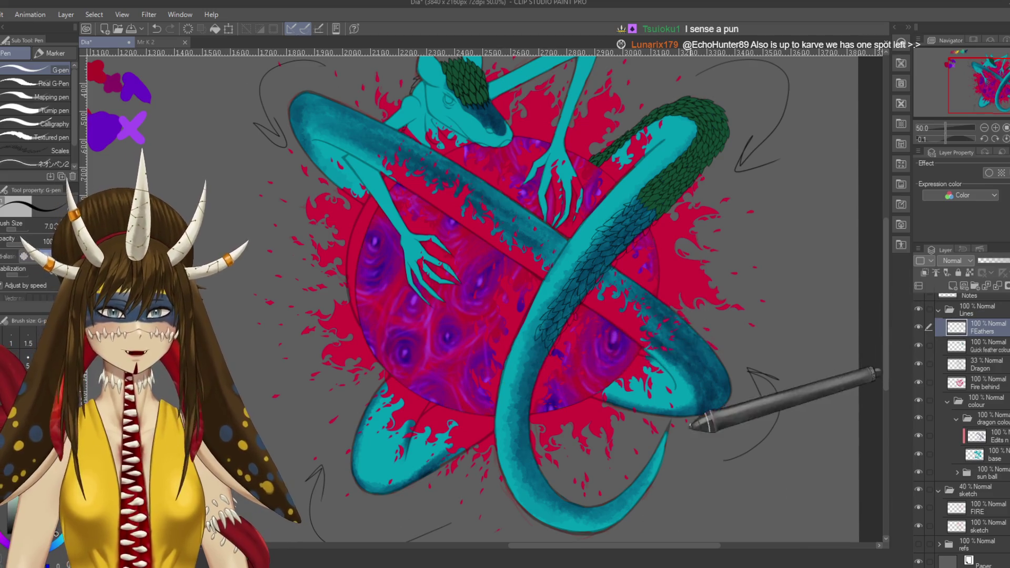
scroll(595, 375, "up", 1)
scroll(595, 374, "up", 1)
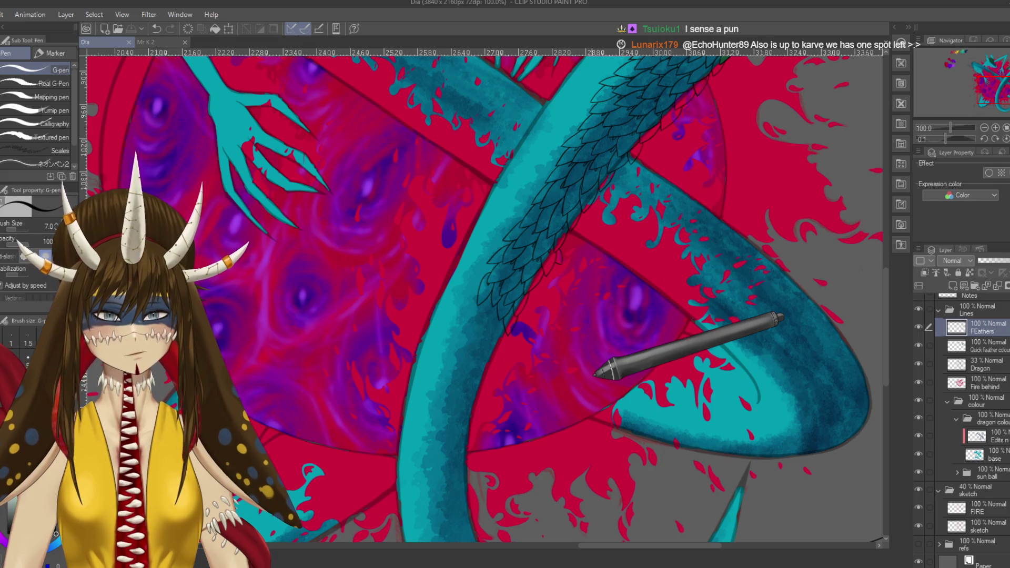
scroll(594, 375, "up", 1)
- Turn the canvas upside down, zoom to 400%, and outline a new feather on the tail
key("r")
mouse_move(591, 376)
left_mouse_down()
mouse_move(582, 354)
mouse_move(593, 311)
left_mouse_up()
key("p")
scroll(593, 311, "up", 1)
scroll(591, 313, "up", 1)
scroll(591, 316, "up", 1)
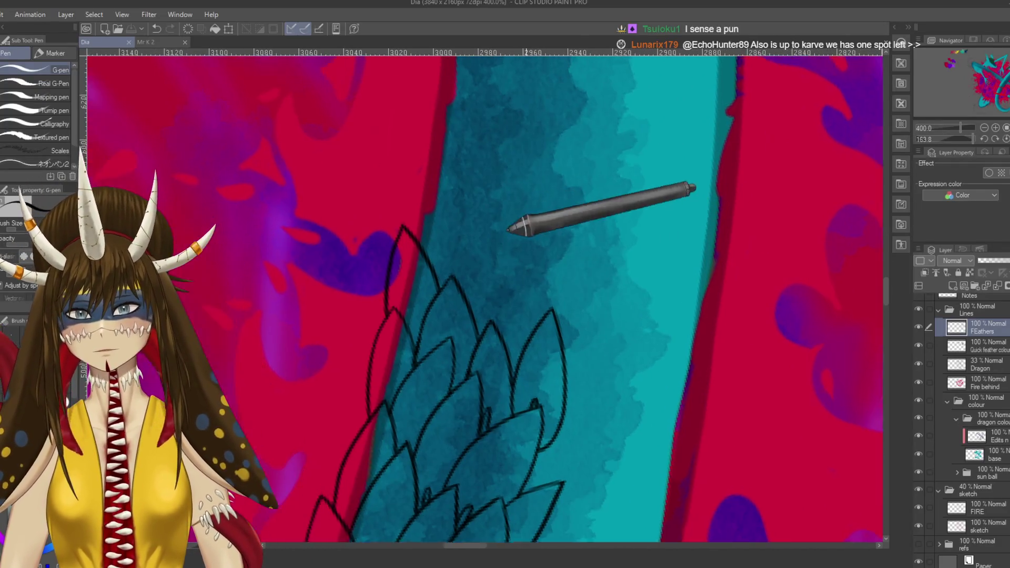
mouse_move(593, 353)
left_mouse_down()
mouse_move(576, 226)
mouse_move(545, 354)
left_mouse_up()
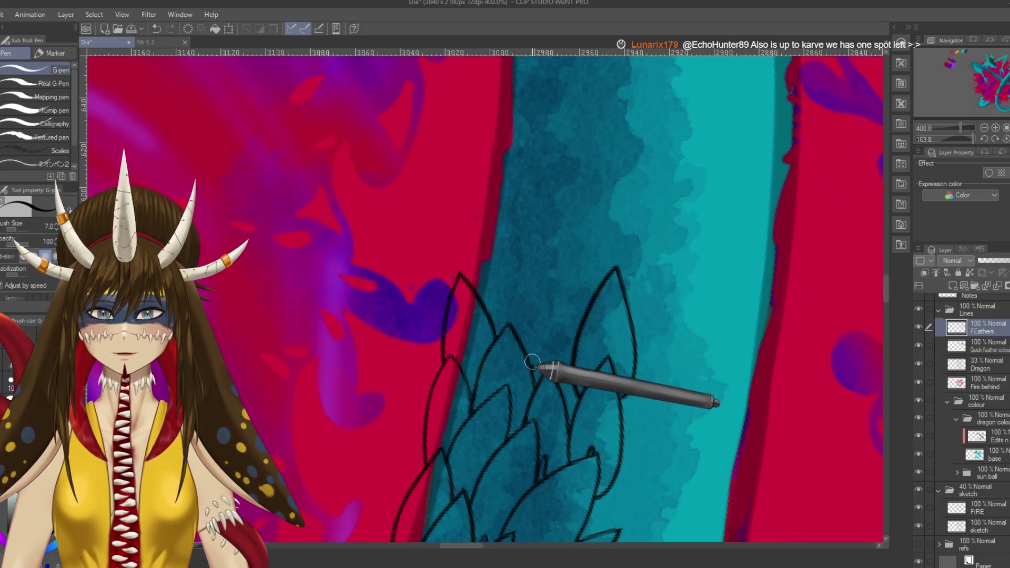
left_click_drag(538, 362, 572, 269)
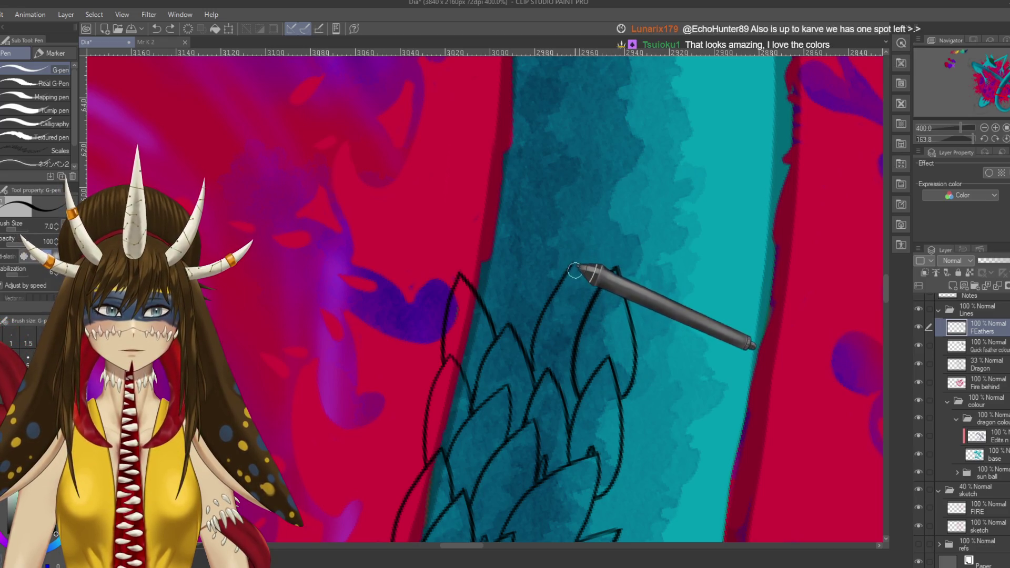
left_click_drag(575, 267, 591, 315)
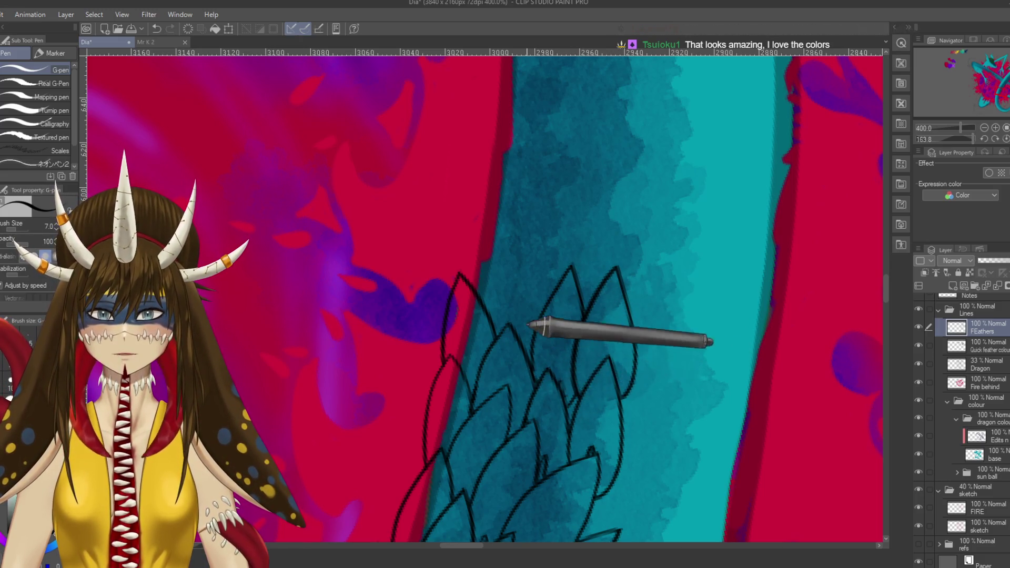
- Add another feather outline and curved base stroke, then create new Layer 6 above FEathers
scroll(523, 354, "up", 2)
left_click_drag(528, 329, 579, 339)
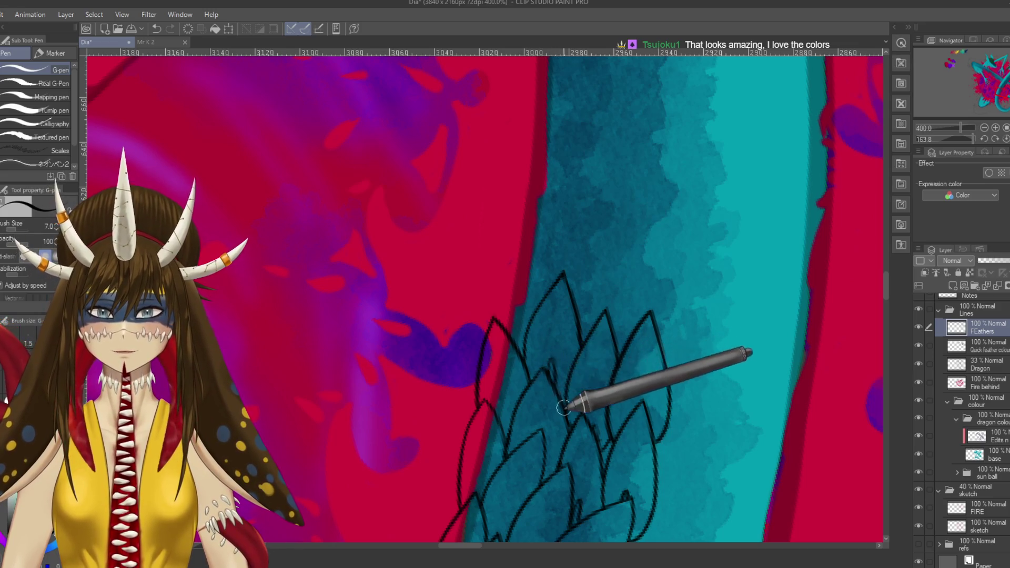
scroll(563, 407, "up", 2)
mouse_move(519, 362)
left_mouse_down()
mouse_move(545, 271)
mouse_move(567, 337)
mouse_move(545, 381)
left_mouse_up()
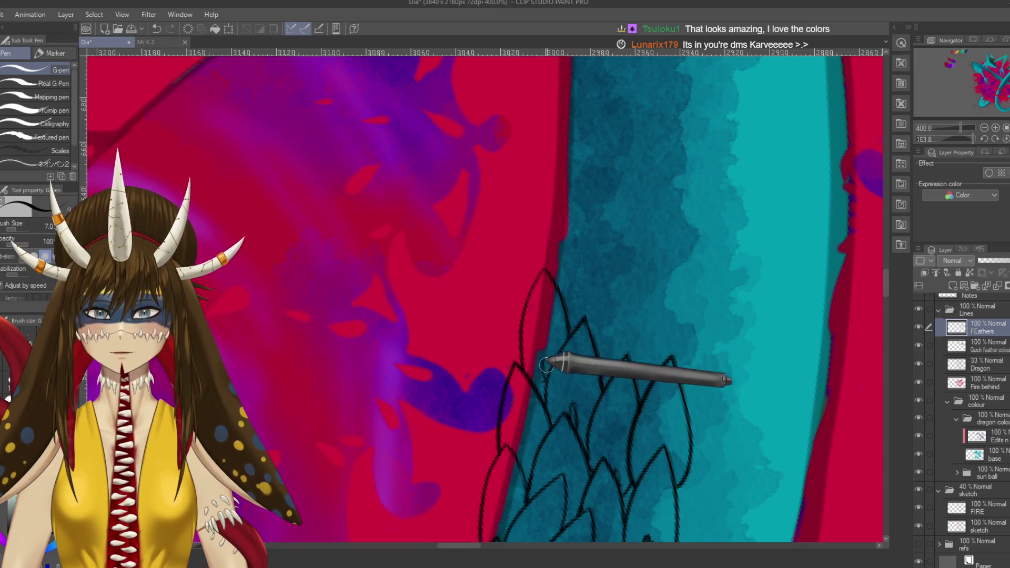
left_click_drag(514, 339, 484, 275)
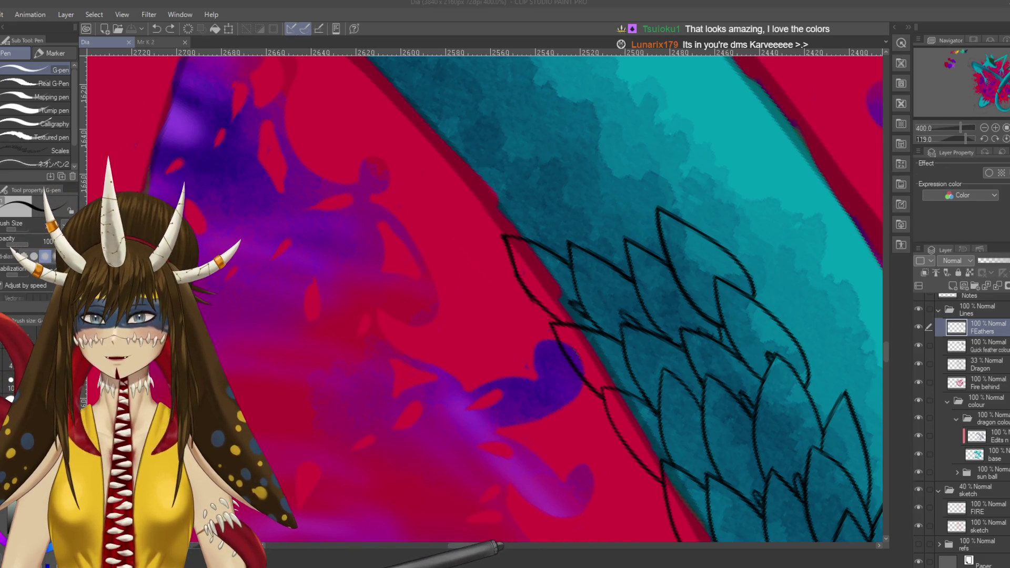
key("ctrl+shift+n")
key("ctrl+minus")
key("ctrl+minus")
key("ctrl+minus")
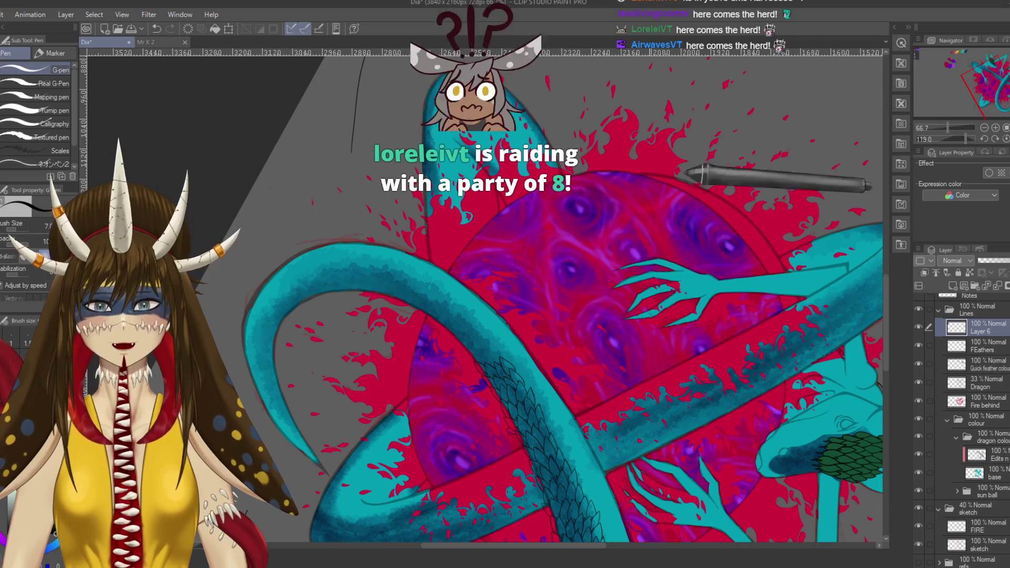
- Rotate the canvas back to about 0° and return to the G-pen
key("r")
left_click_drag(570, 253, 575, 498)
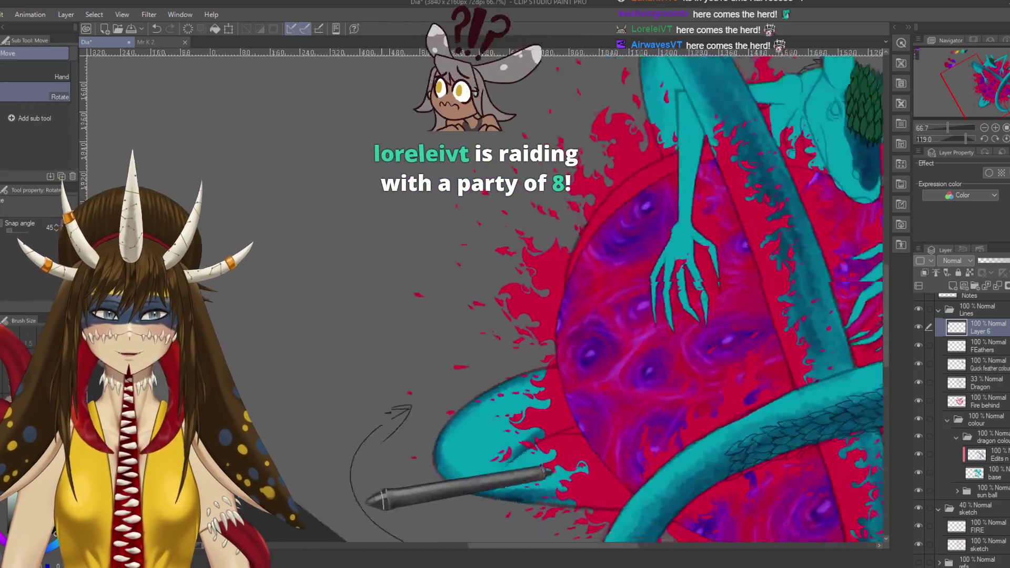
key("p")
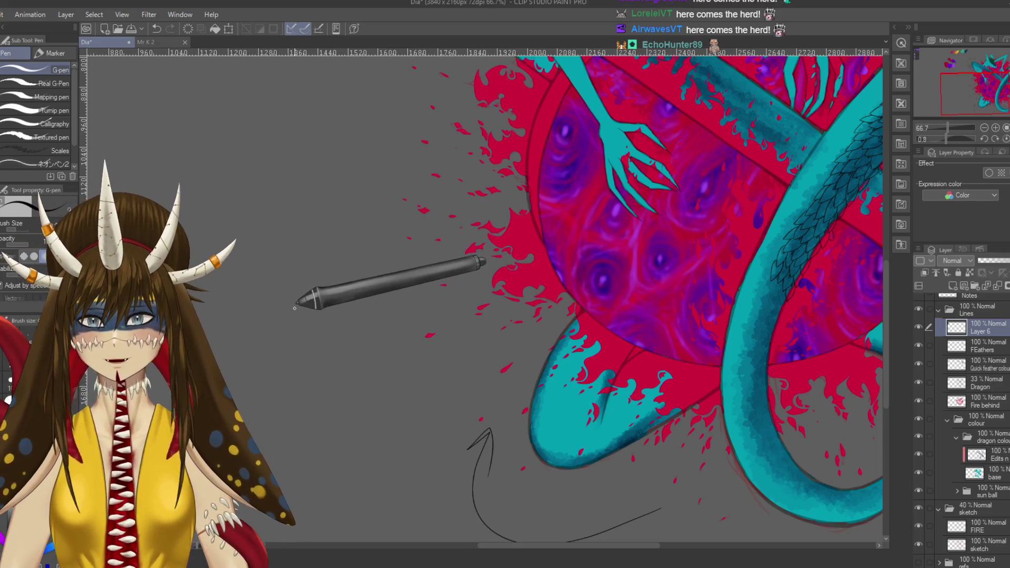
scroll(297, 303, "down", 1)
- Zoom out to 25%, straighten the slight tilt, and centre the artwork at 50%
scroll(295, 306, "down", 2)
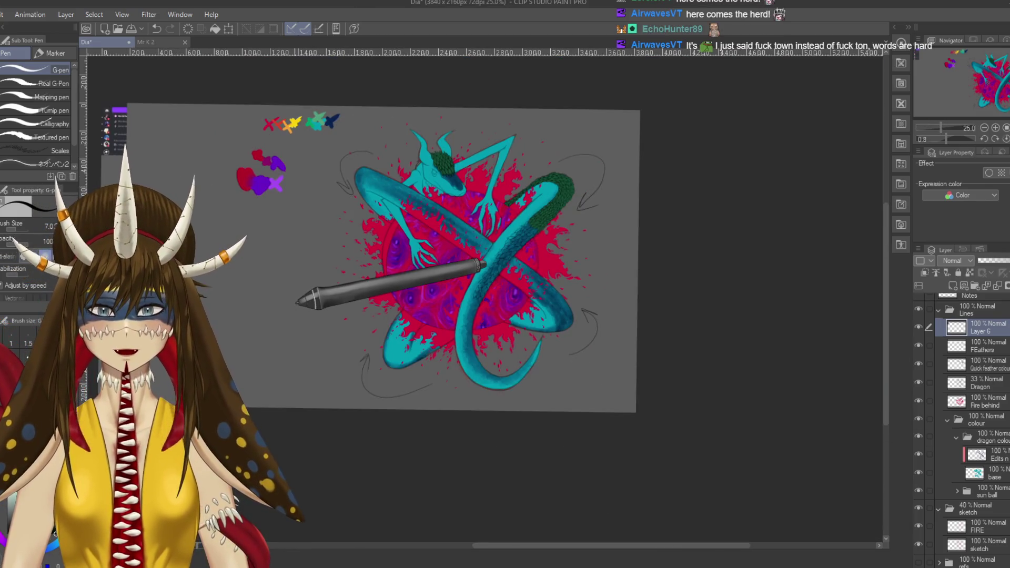
left_click_drag(297, 303, 328, 347)
key("r")
left_click_drag(248, 337, 260, 371)
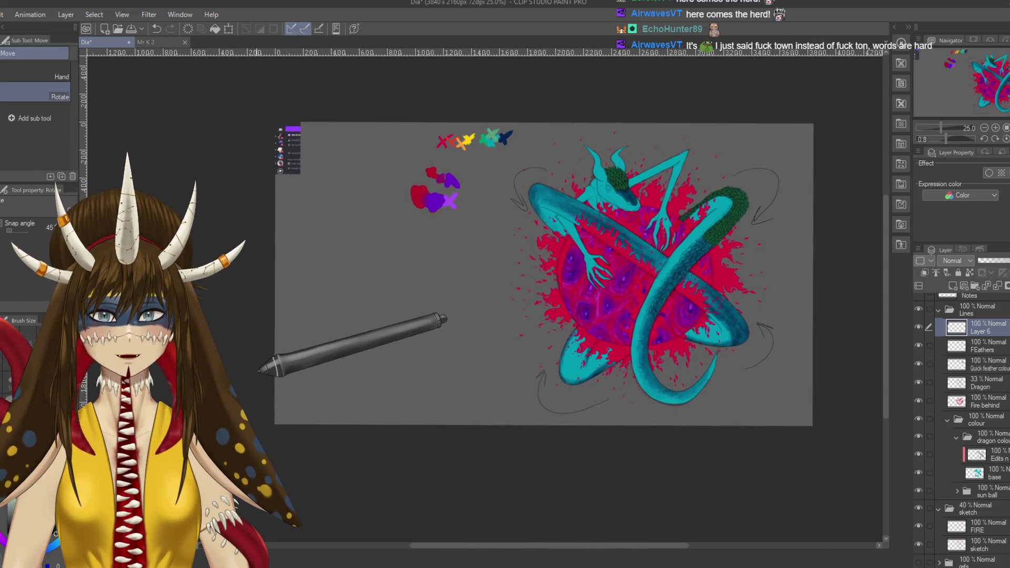
key("p")
scroll(279, 388, "up", 2)
mouse_move(476, 349)
left_mouse_down()
mouse_move(327, 394)
mouse_move(374, 373)
left_mouse_up()
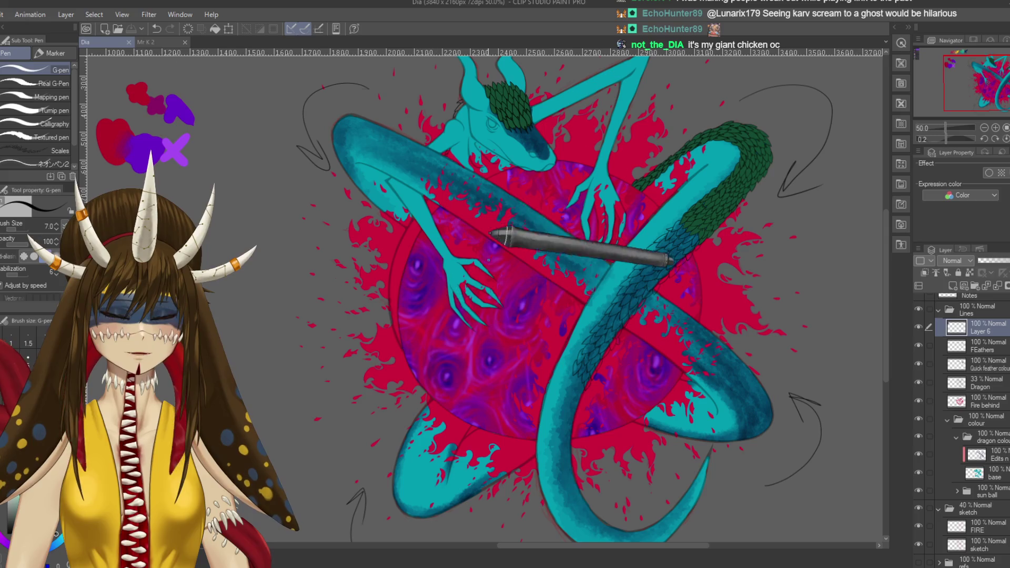
- Pan left to bring the Discord screenshot at the canvas edge into view
left_click_drag(445, 326, 519, 368)
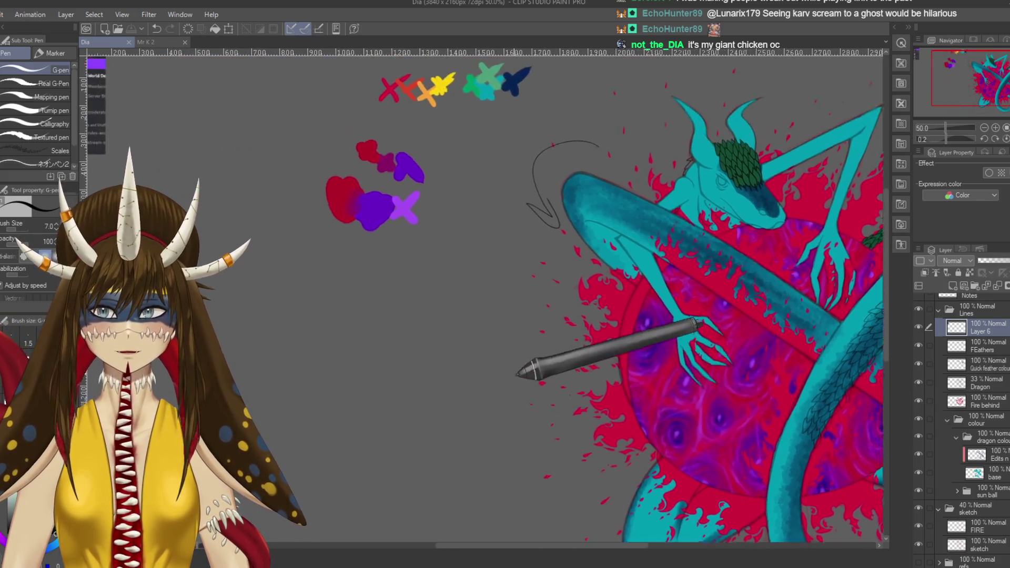
left_click_drag(420, 368, 542, 383)
scroll(543, 383, "up", 5)
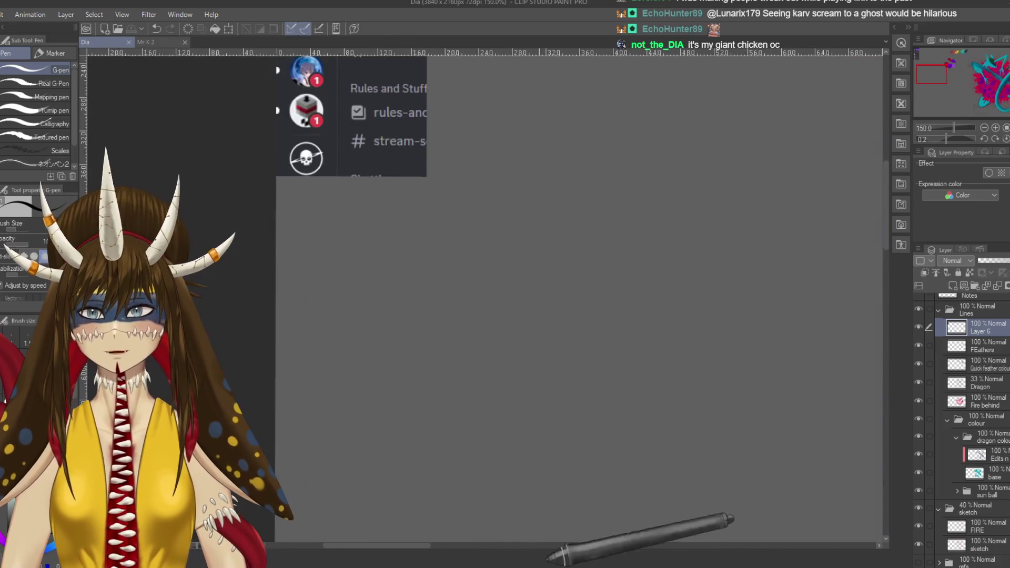
- Enlarge the Discord screenshot to read it, then merge Layer 6 down into FEathers
left_click_drag(507, 479, 407, 206)
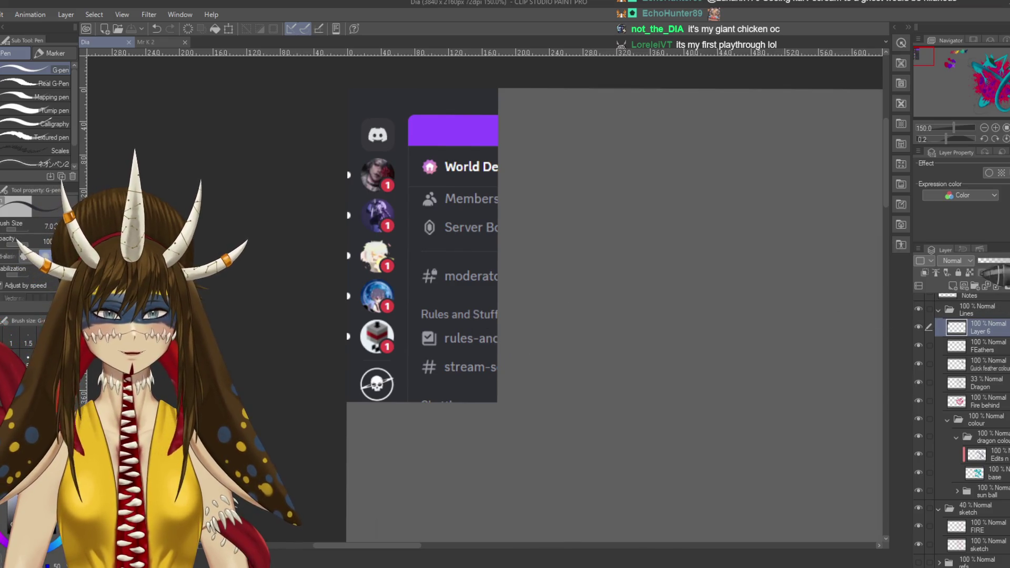
key("ctrl+e")
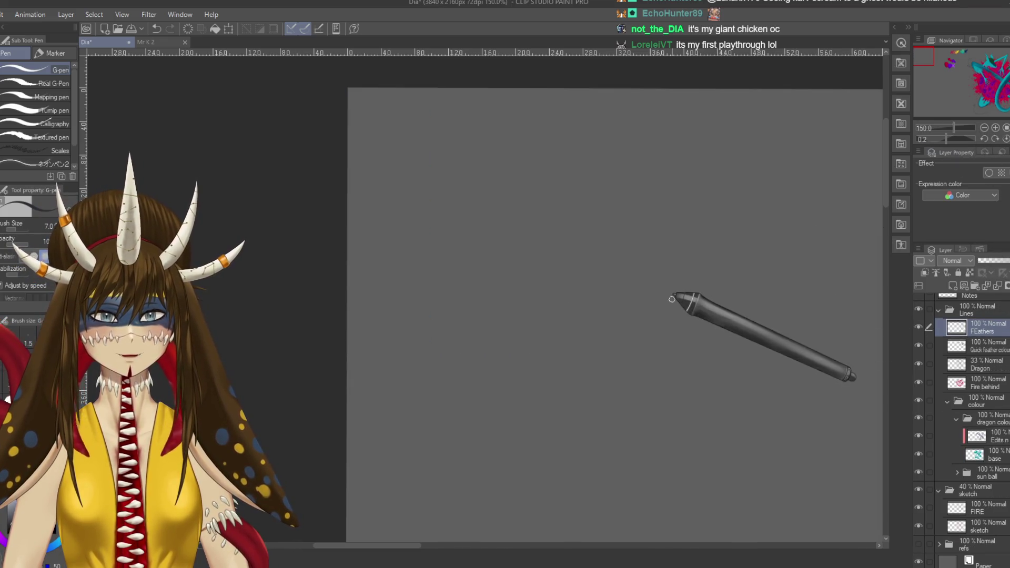
scroll(674, 294, "down", 3)
- Pan back to the feathered section of the tail and zoom to 200%
scroll(674, 294, "right", 5)
scroll(242, 350, "right", 3)
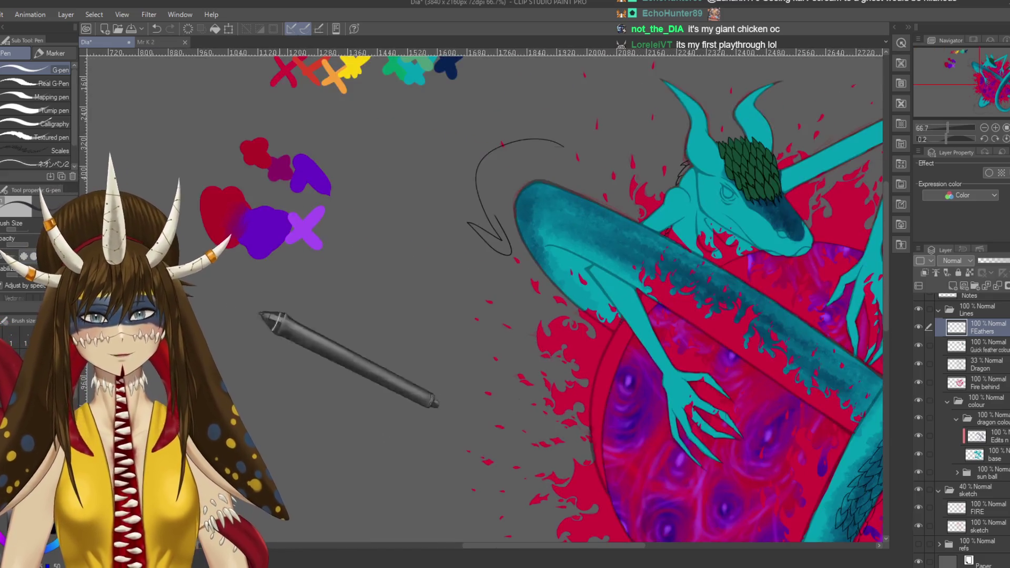
scroll(264, 316, "right", 3)
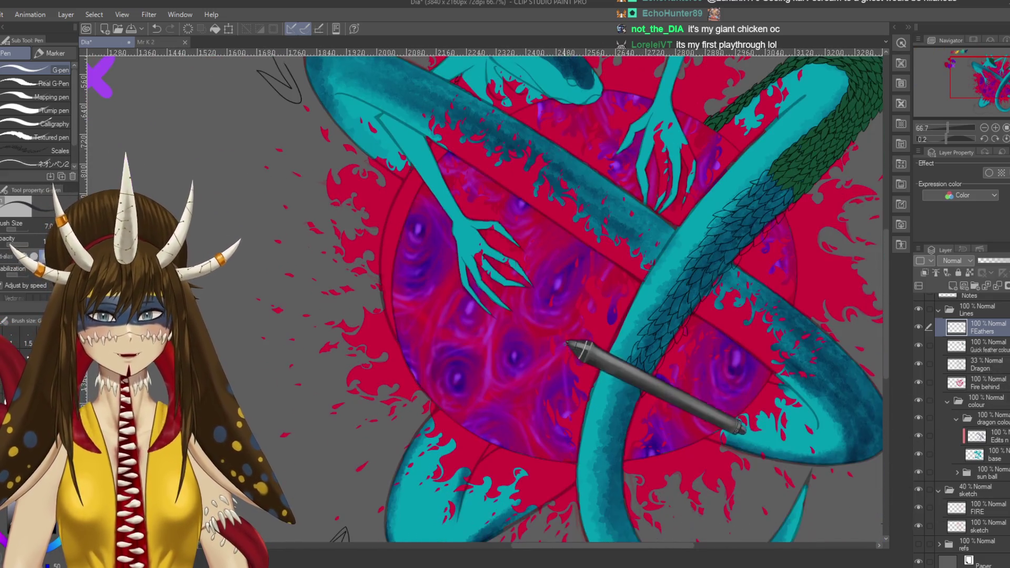
scroll(575, 349, "down", 3)
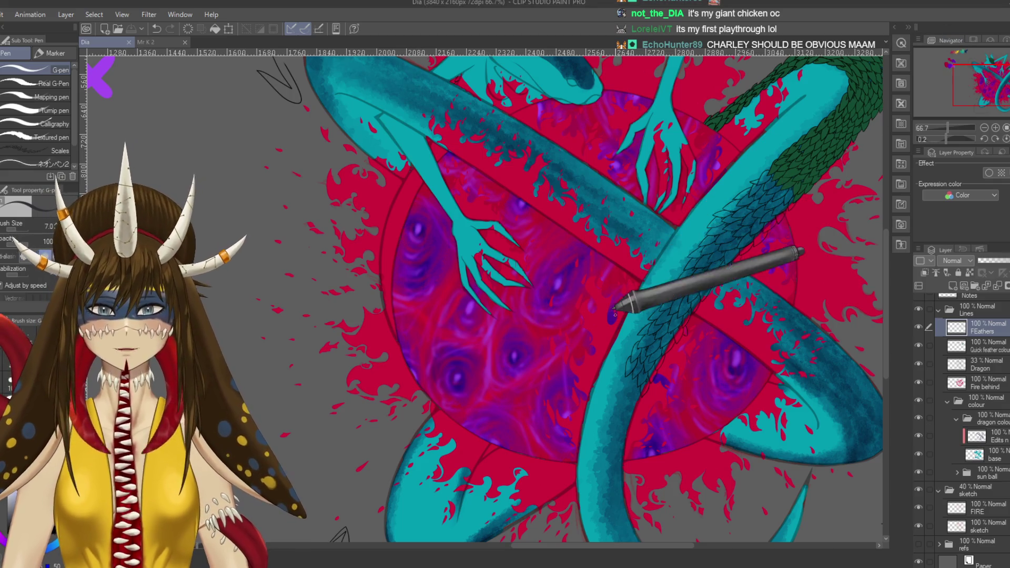
left_click(353, 420)
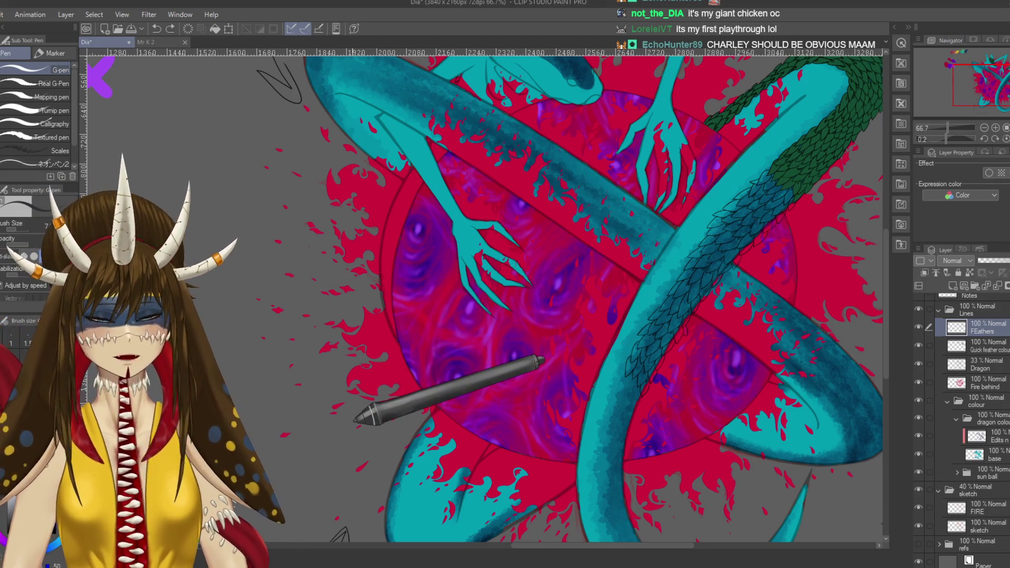
scroll(353, 420, "up", 4)
scroll(353, 419, "right", 10)
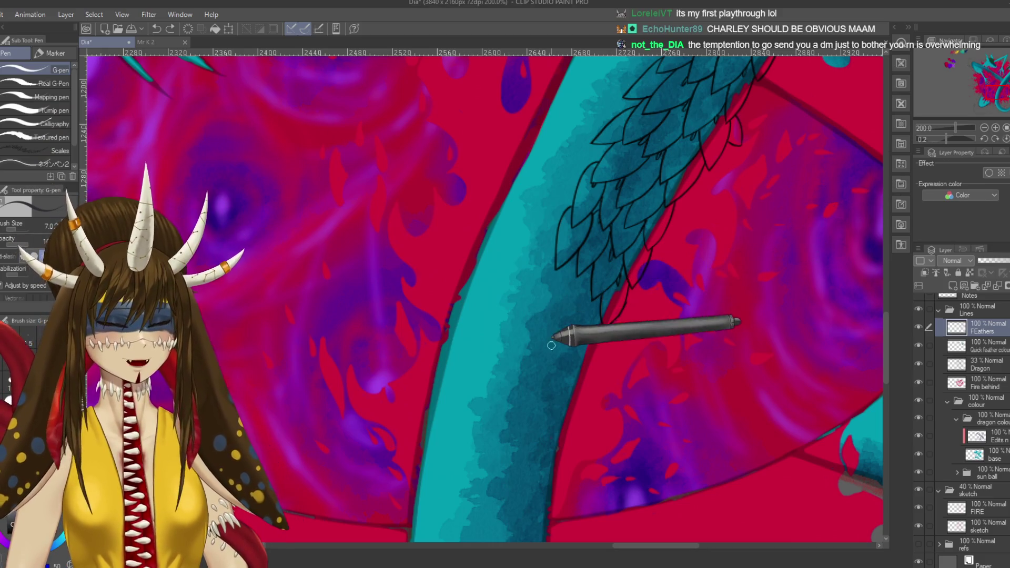
- Frame the tail feathers in view and save the drawing
mouse_move(598, 329)
left_mouse_down()
mouse_move(563, 331)
mouse_move(627, 295)
left_mouse_up()
scroll(564, 316, "up", 2)
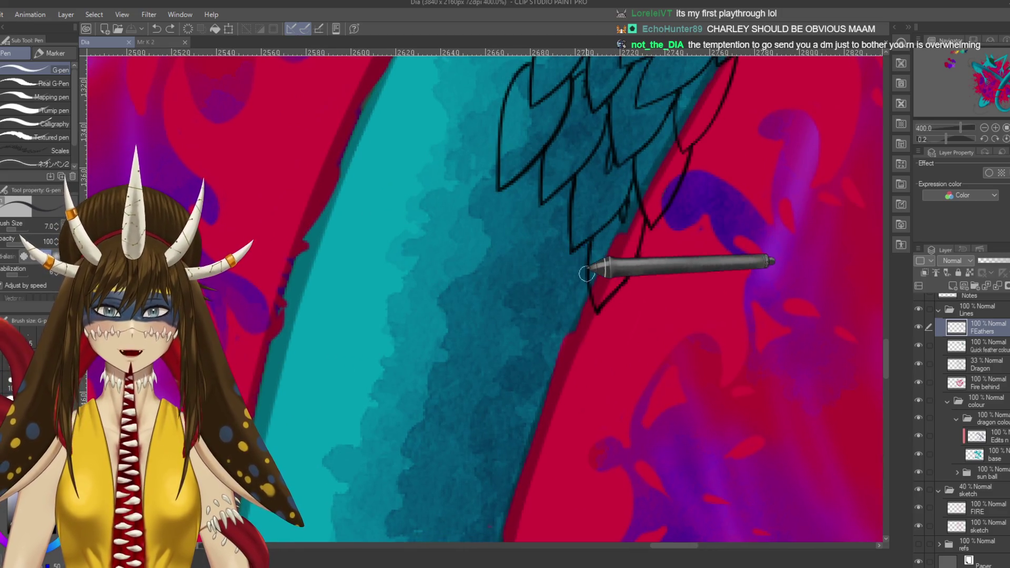
left_click(568, 313)
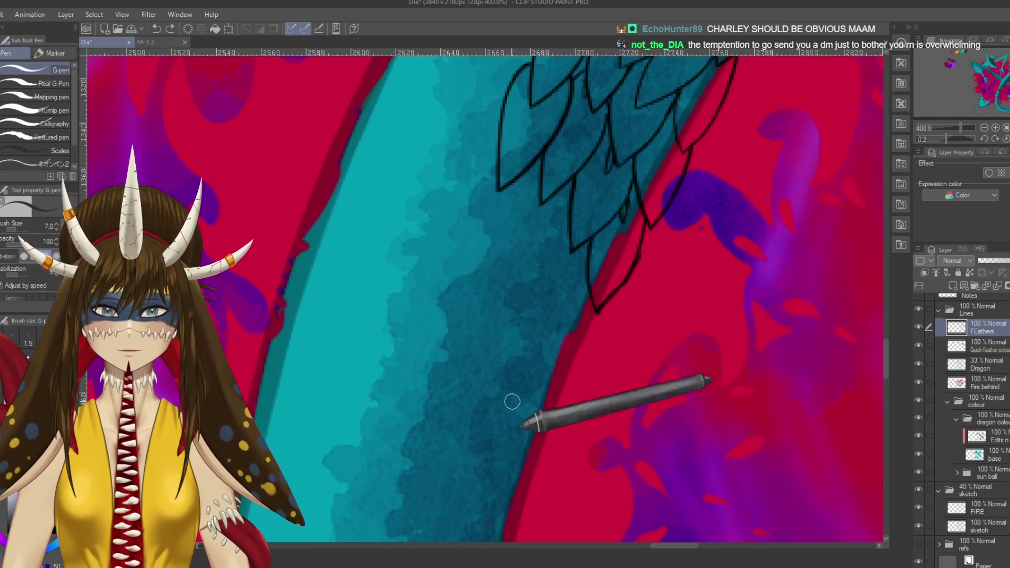
key("ctrl+s")
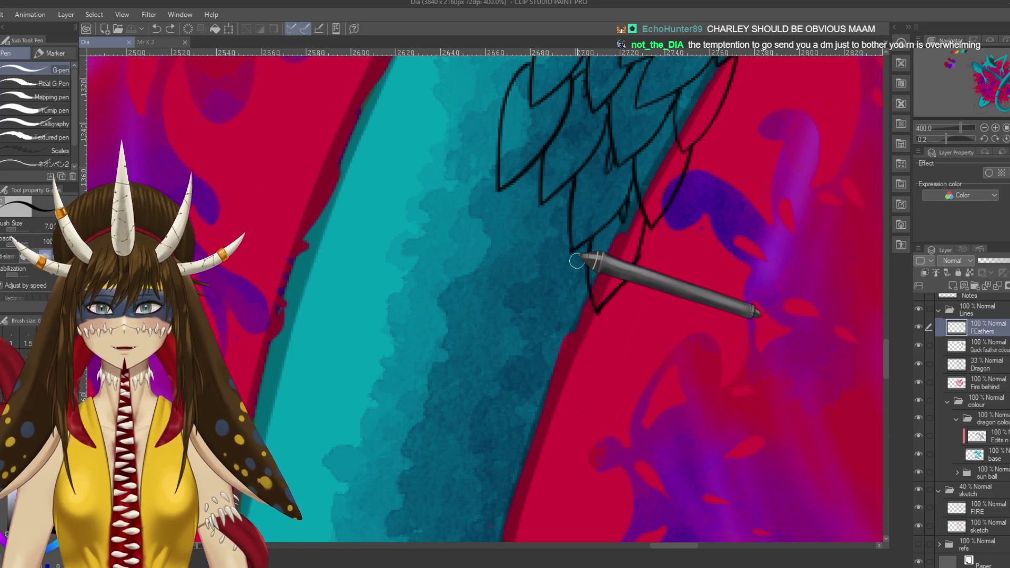
- Ink the left and right edges of lower feathers plus another small feather against the red edge
mouse_move(460, 195)
left_mouse_down()
mouse_move(436, 273)
mouse_move(535, 334)
mouse_move(480, 256)
left_mouse_up()
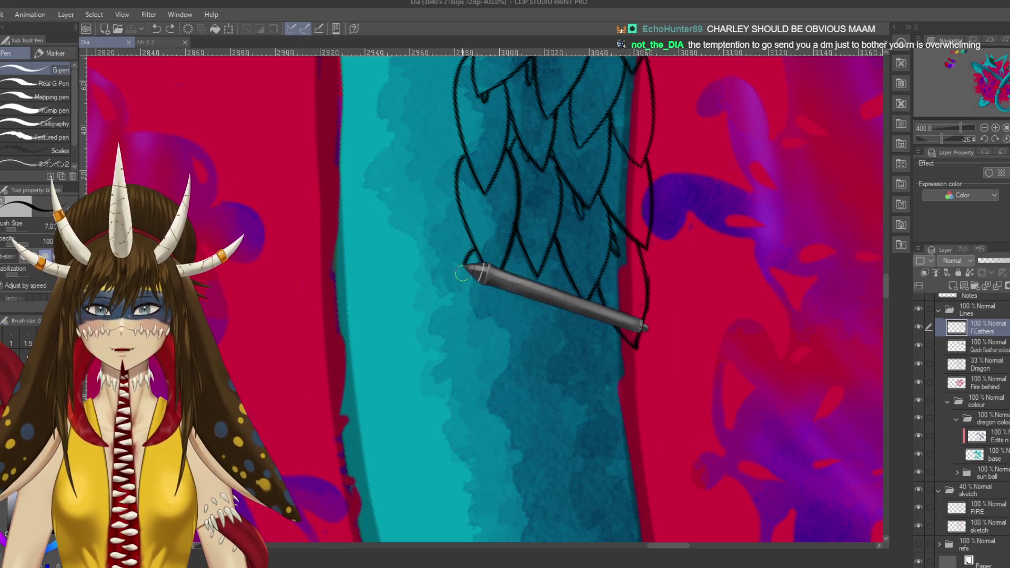
left_click_drag(473, 243, 467, 289)
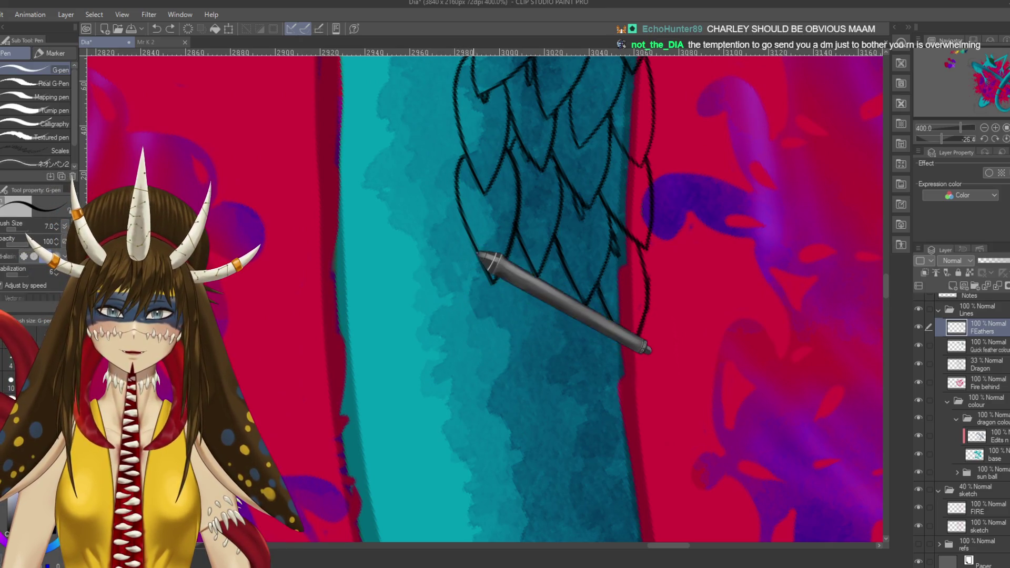
left_click_drag(467, 252, 484, 371)
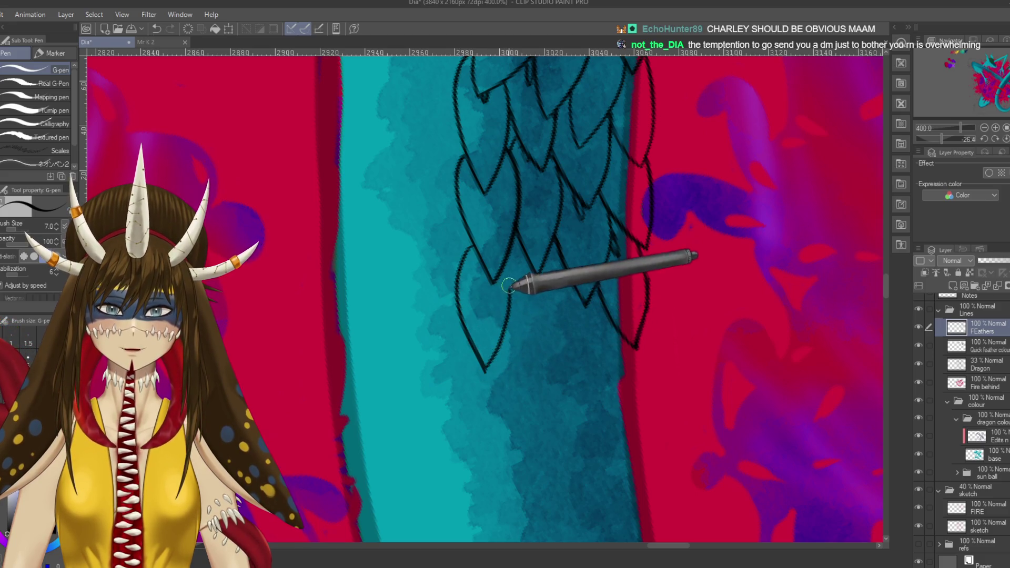
mouse_move(507, 309)
left_mouse_down()
mouse_move(529, 360)
mouse_move(566, 298)
left_mouse_up()
left_click_drag(546, 379, 567, 329)
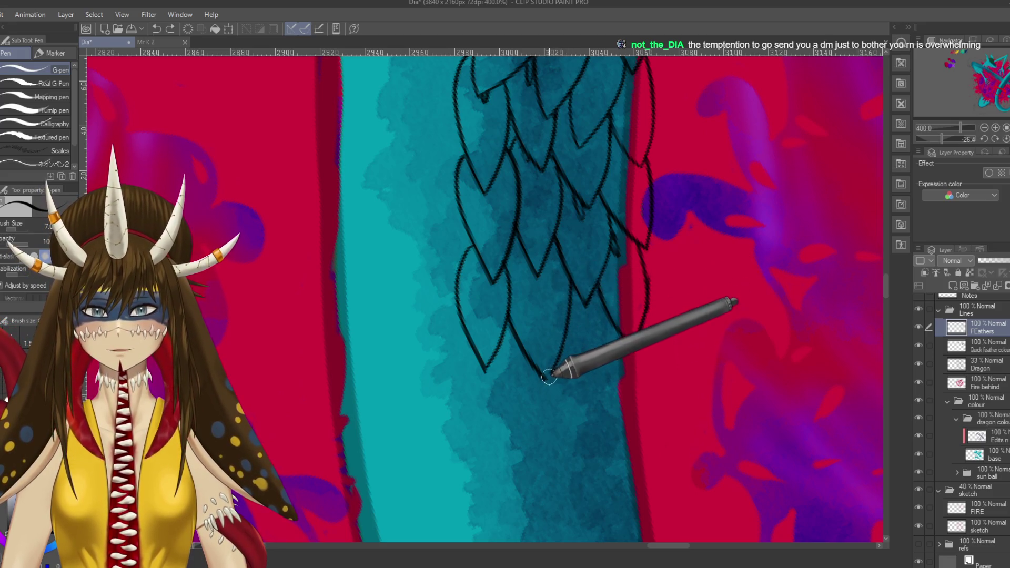
left_click_drag(578, 377, 549, 308)
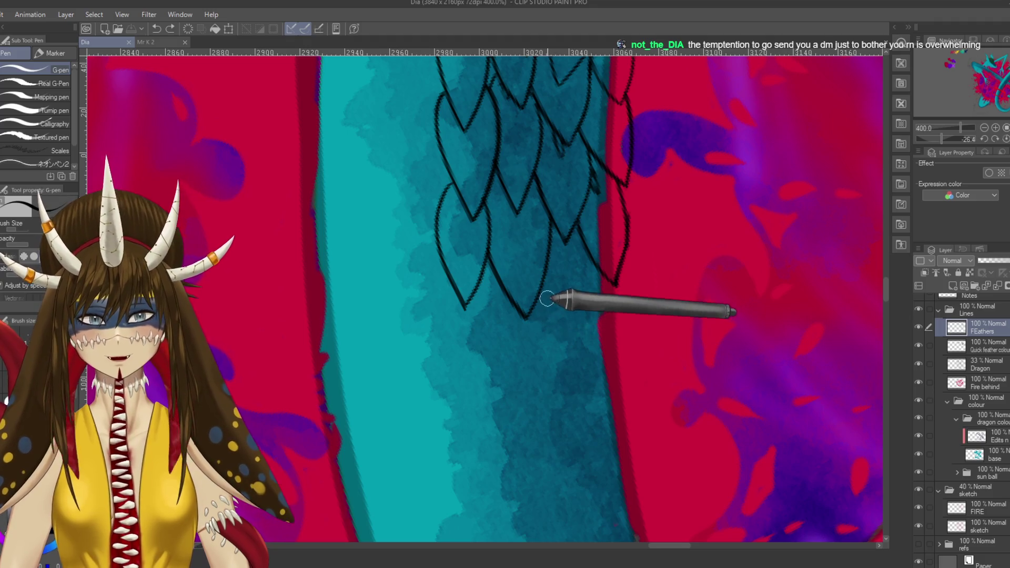
mouse_move(544, 282)
left_mouse_down()
mouse_move(588, 336)
mouse_move(605, 289)
left_mouse_up()
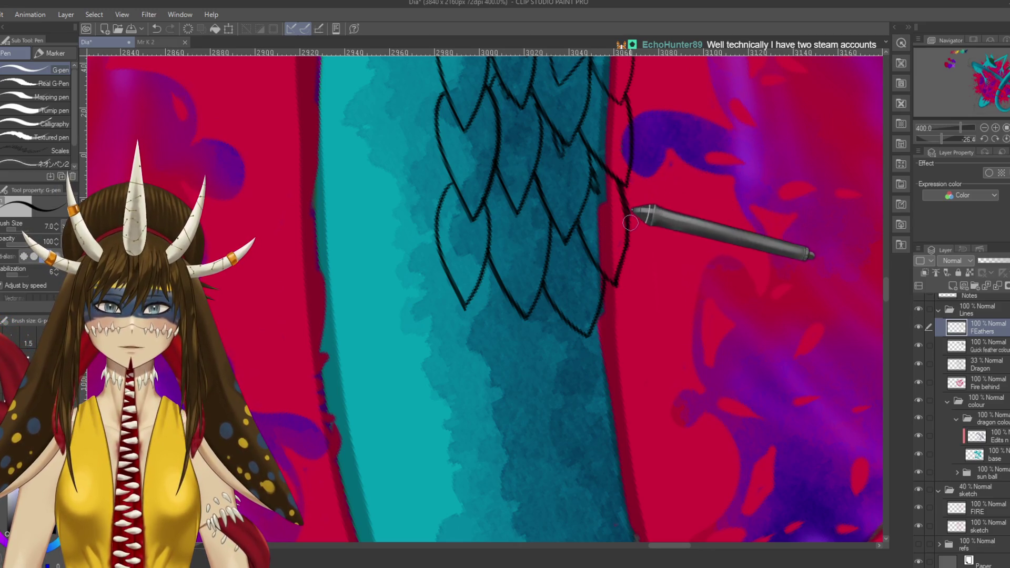
left_click_drag(631, 210, 613, 281)
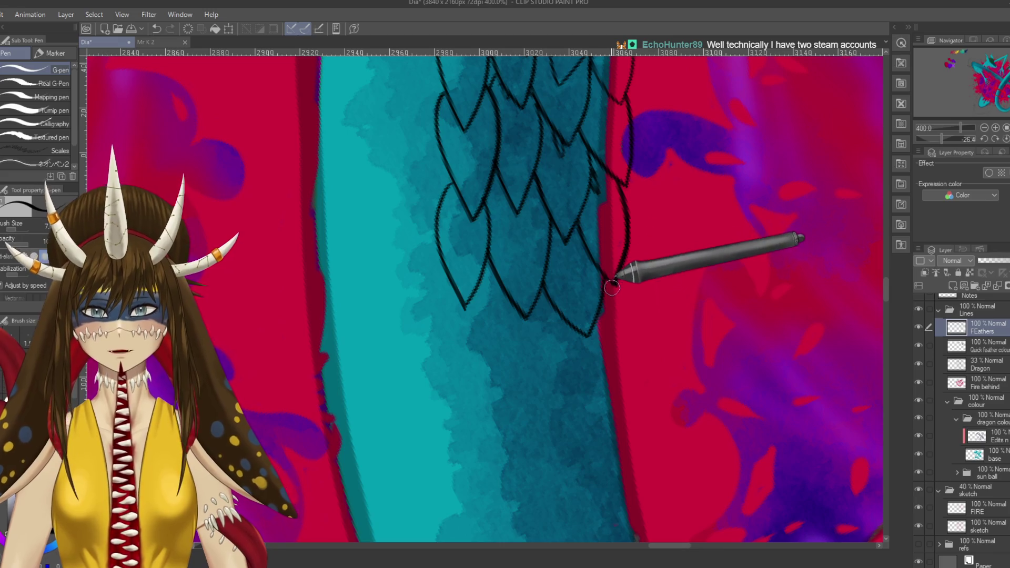
key("r")
left_click_drag(419, 219, 596, 357)
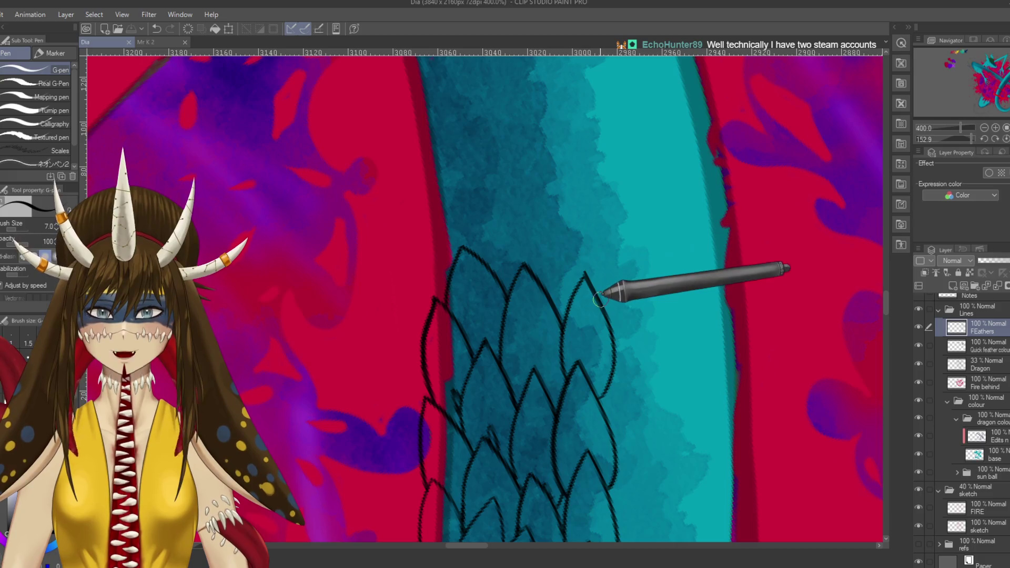
- Extend a feather's right edge and outline new feathers along the tail's left side
mouse_move(601, 235)
left_mouse_down()
mouse_move(581, 199)
mouse_move(555, 279)
left_mouse_up()
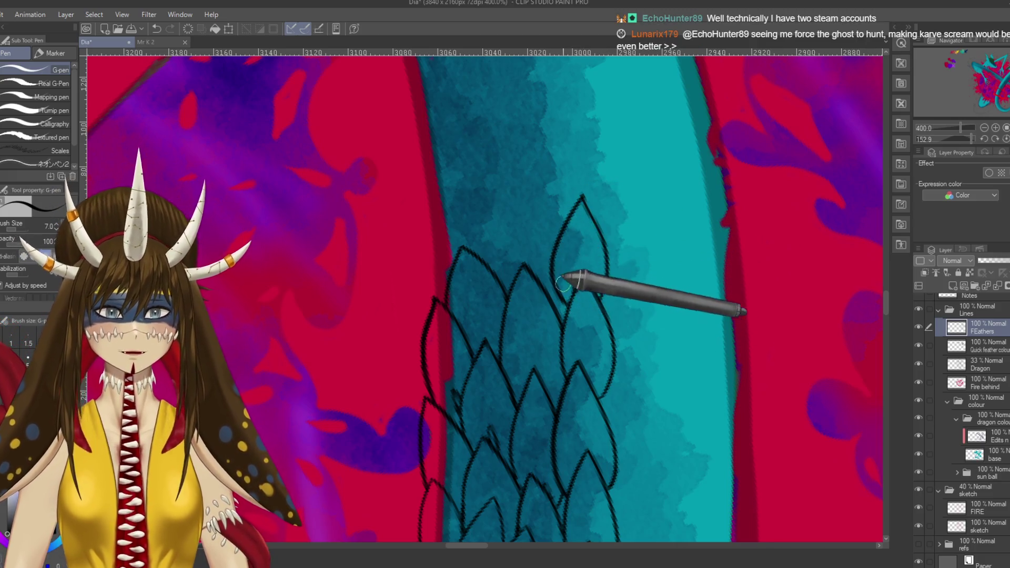
left_click_drag(563, 256, 586, 311)
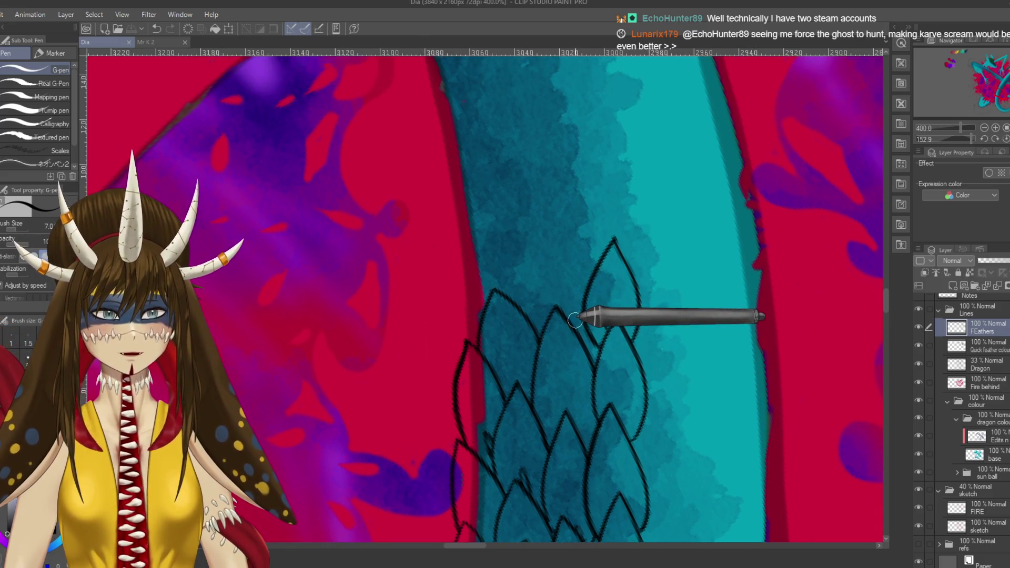
mouse_move(574, 302)
left_mouse_down()
mouse_move(602, 300)
mouse_move(603, 226)
mouse_move(631, 271)
left_mouse_up()
left_click_drag(605, 226, 623, 267)
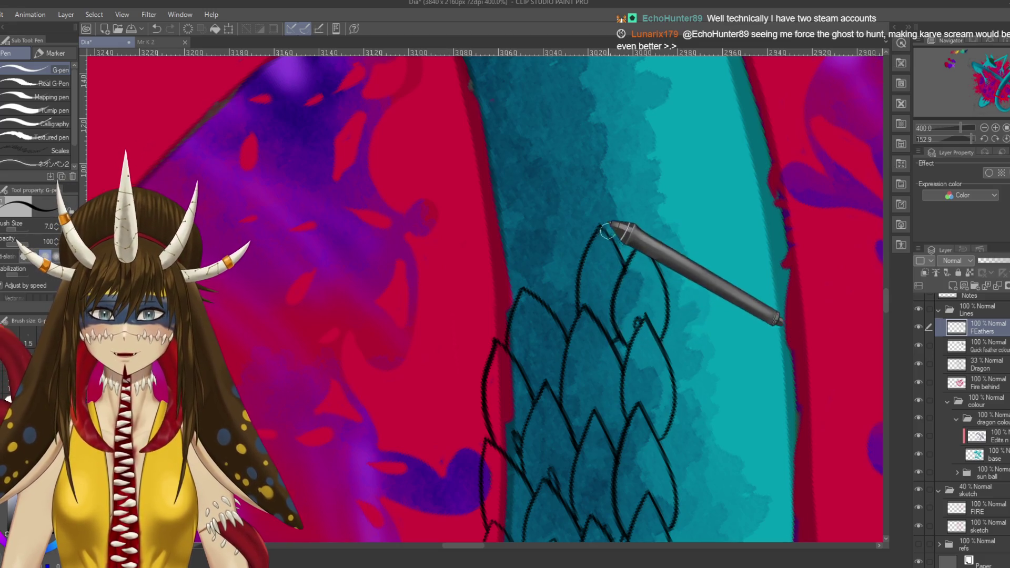
left_click_drag(532, 293, 579, 245)
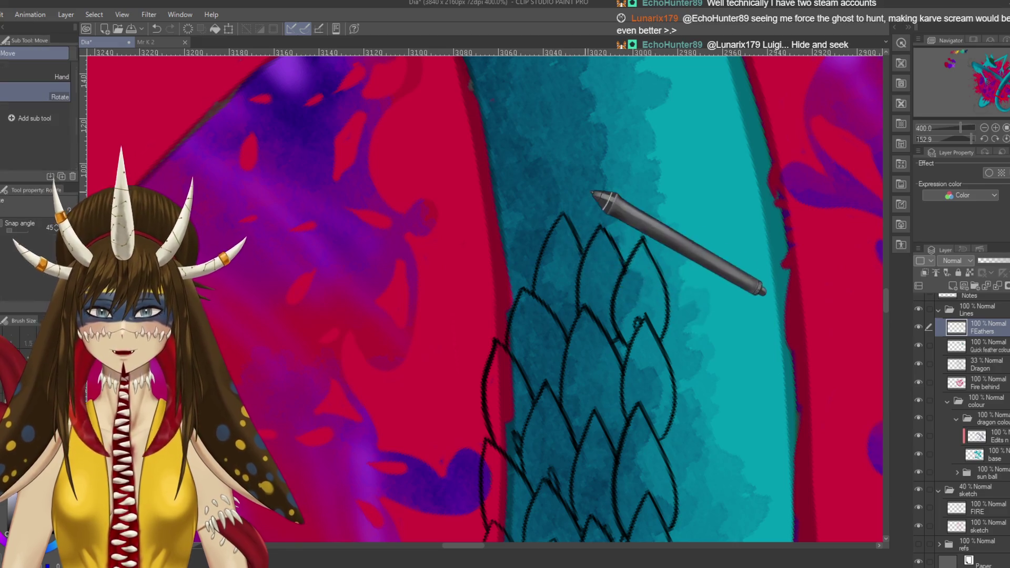
left_click_drag(597, 198, 597, 259)
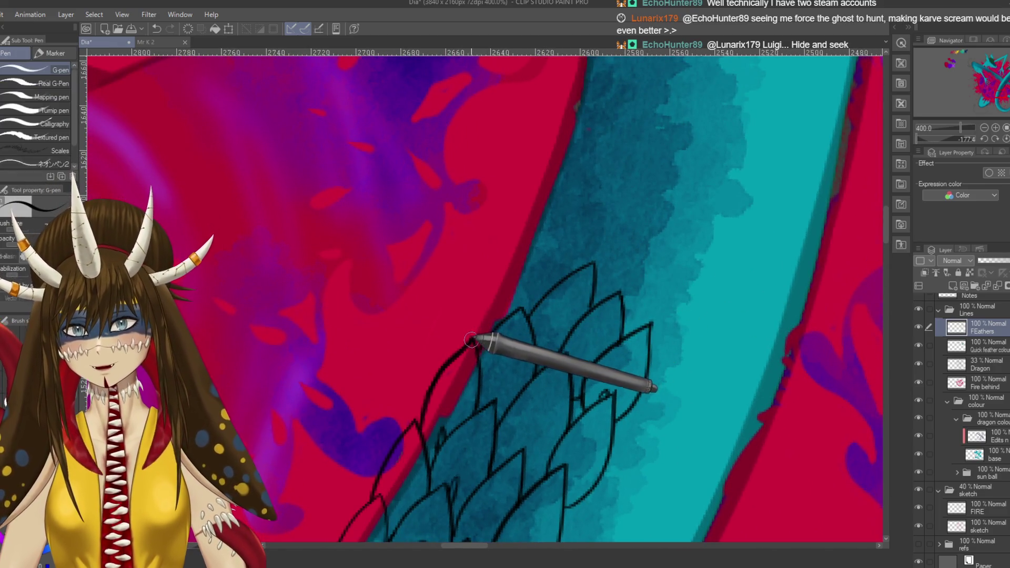
left_click_drag(455, 353, 567, 254)
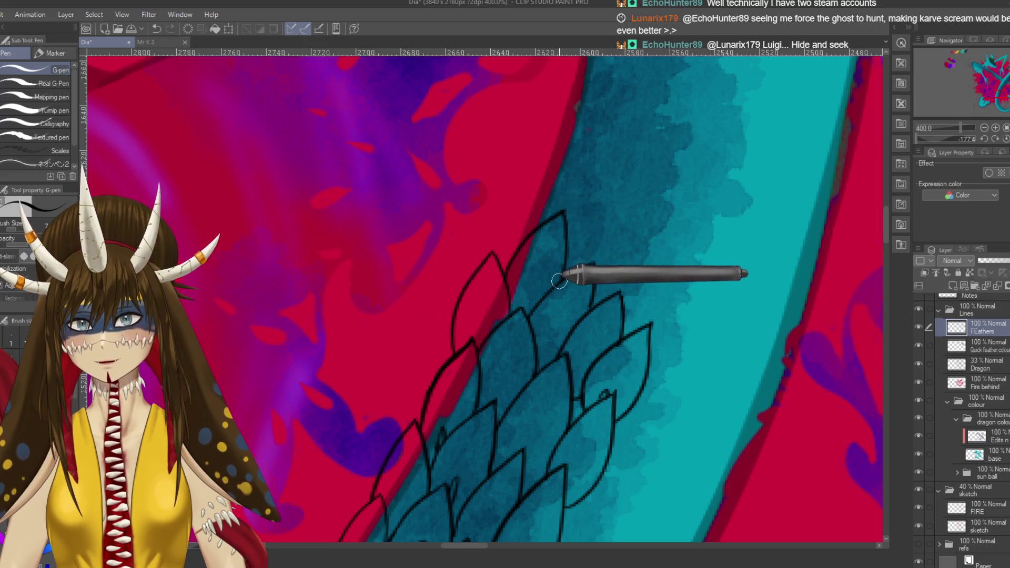
left_click_drag(413, 230, 401, 323)
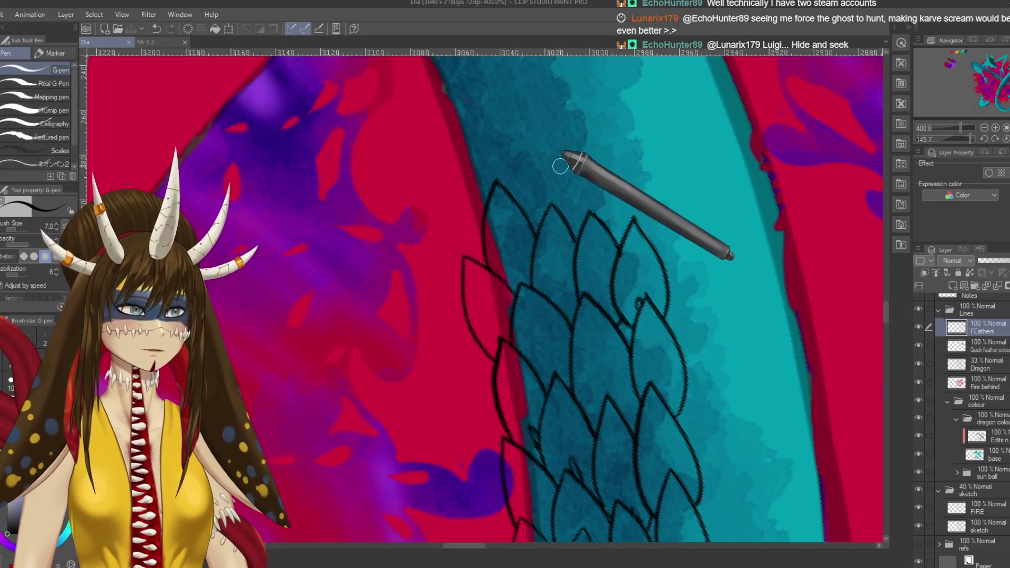
- Save, then add a new feather tip on the right and one rising above the others
key("ctrl+s")
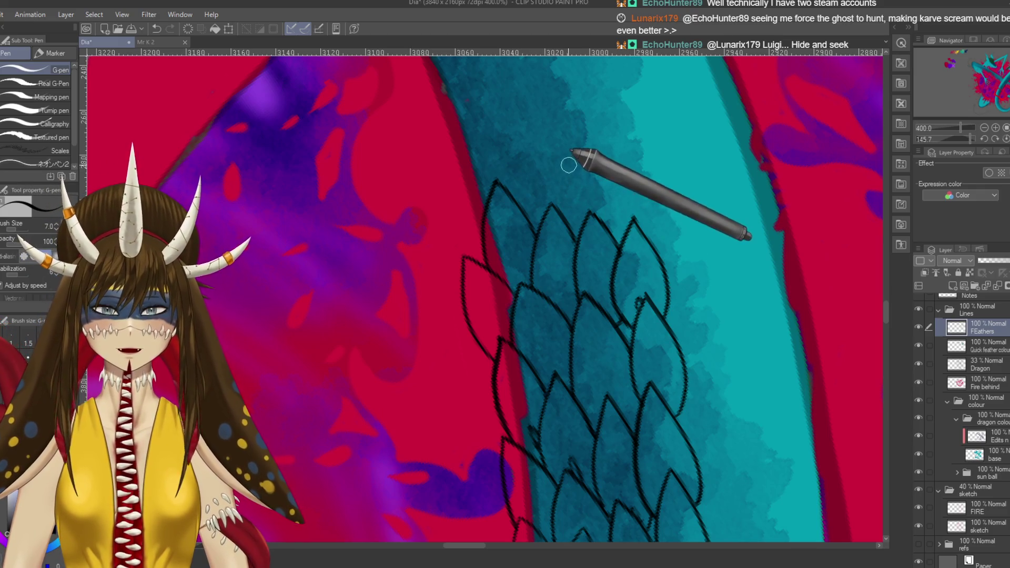
left_click_drag(563, 175, 597, 153)
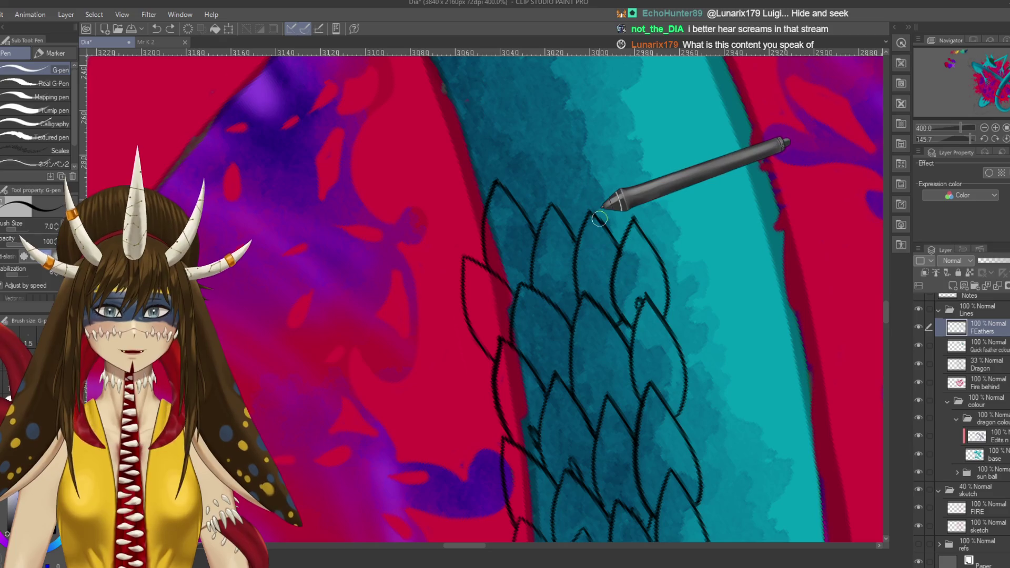
left_click_drag(612, 168, 650, 240)
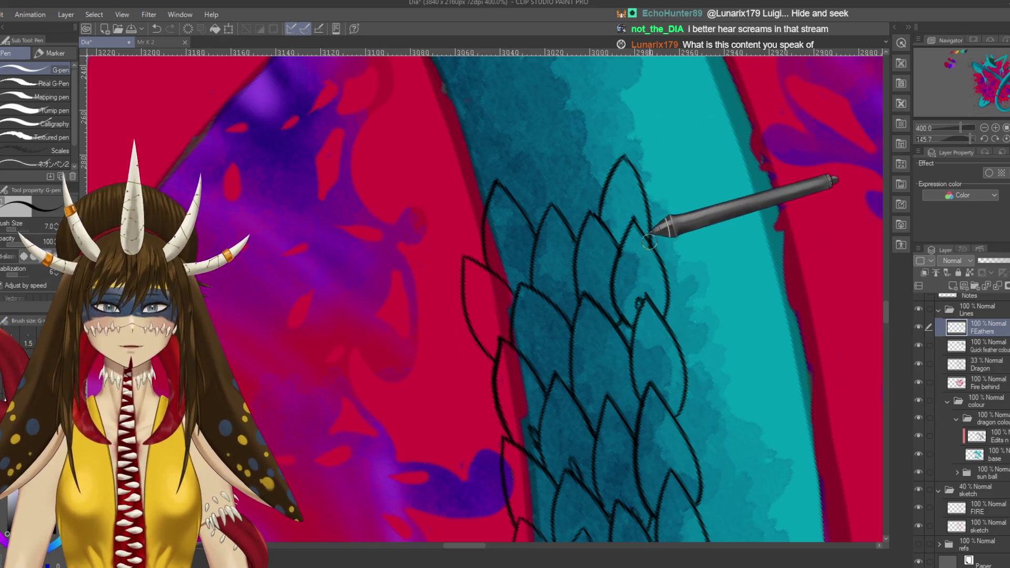
key("e")
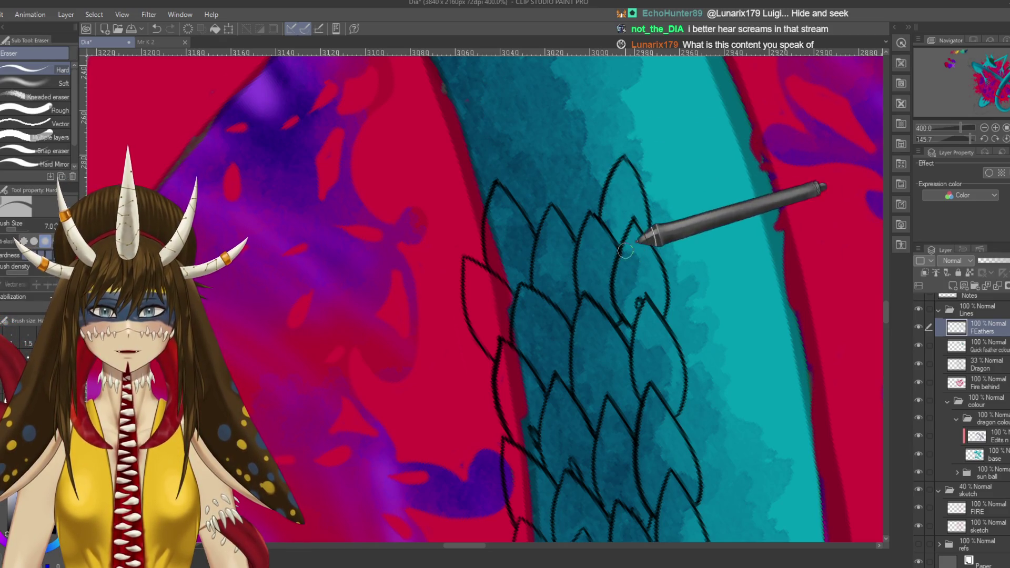
key("p")
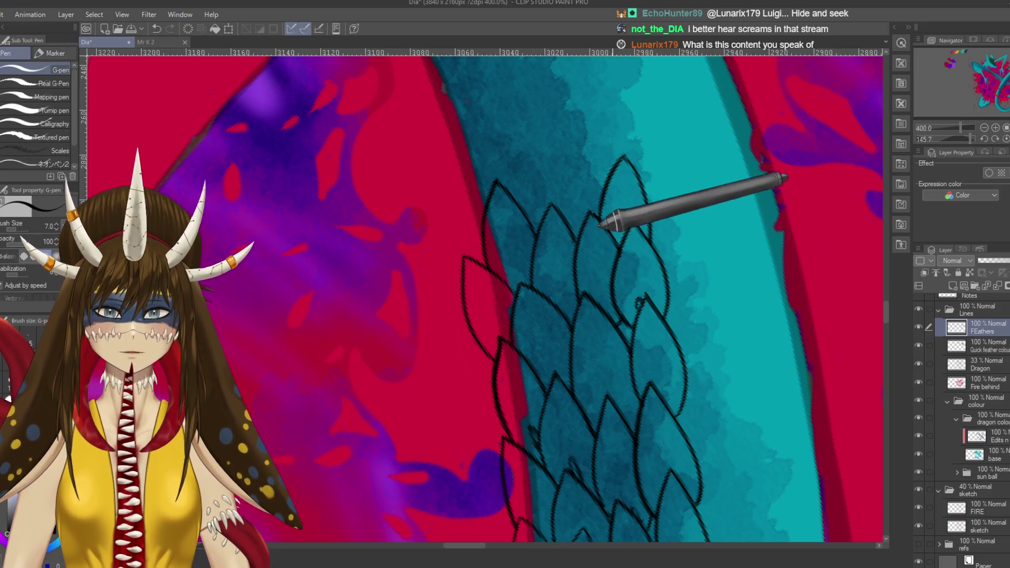
mouse_move(557, 205)
left_mouse_down()
mouse_move(594, 117)
mouse_move(523, 270)
mouse_move(598, 217)
mouse_move(647, 242)
left_mouse_up()
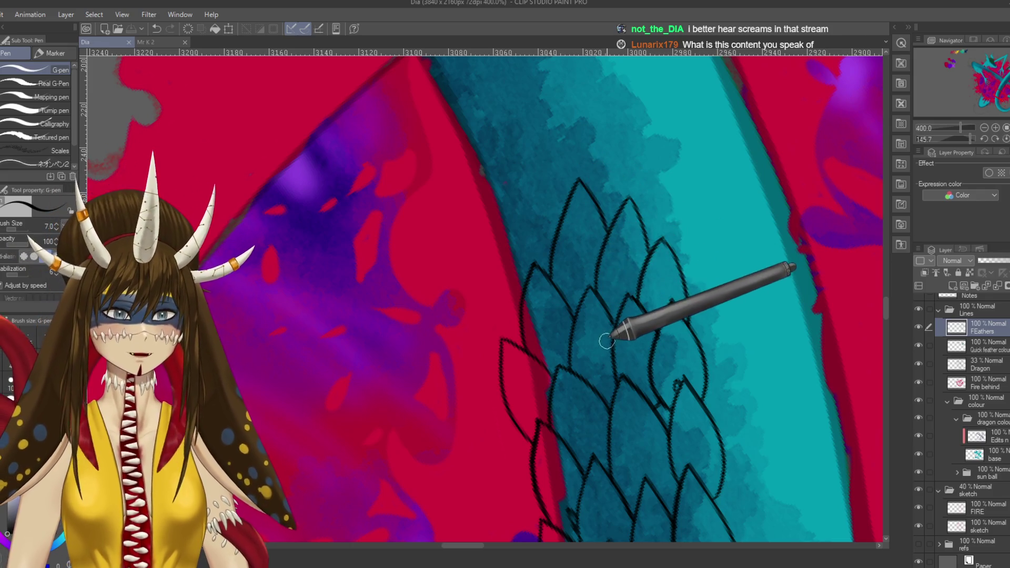
- Rotate the view so the feathers stand upright and extend a feather outline from its tip
mouse_move(529, 218)
left_mouse_down()
mouse_move(527, 301)
mouse_move(580, 279)
left_mouse_up()
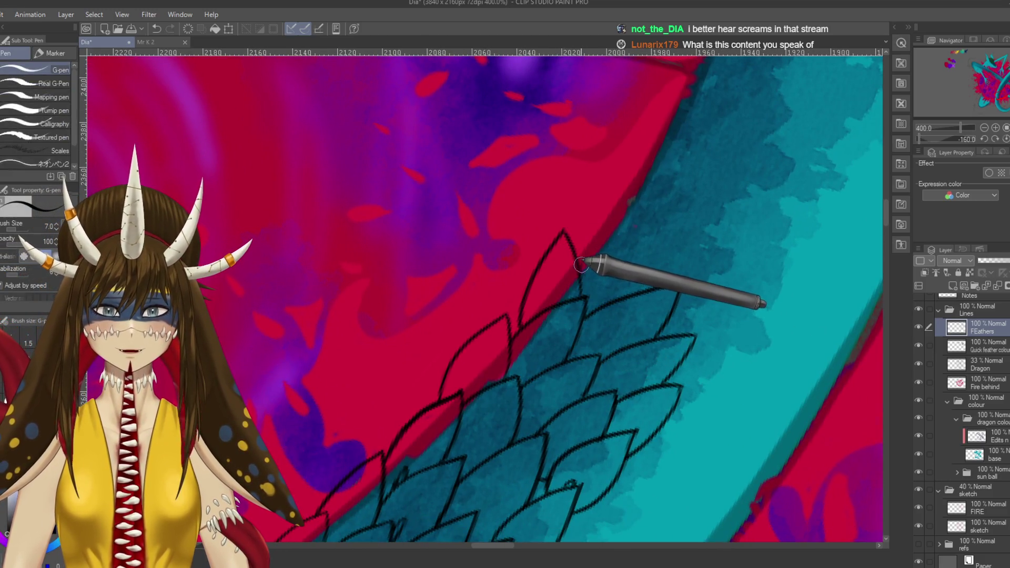
mouse_move(638, 284)
left_mouse_down()
mouse_move(492, 222)
mouse_move(594, 254)
left_mouse_up()
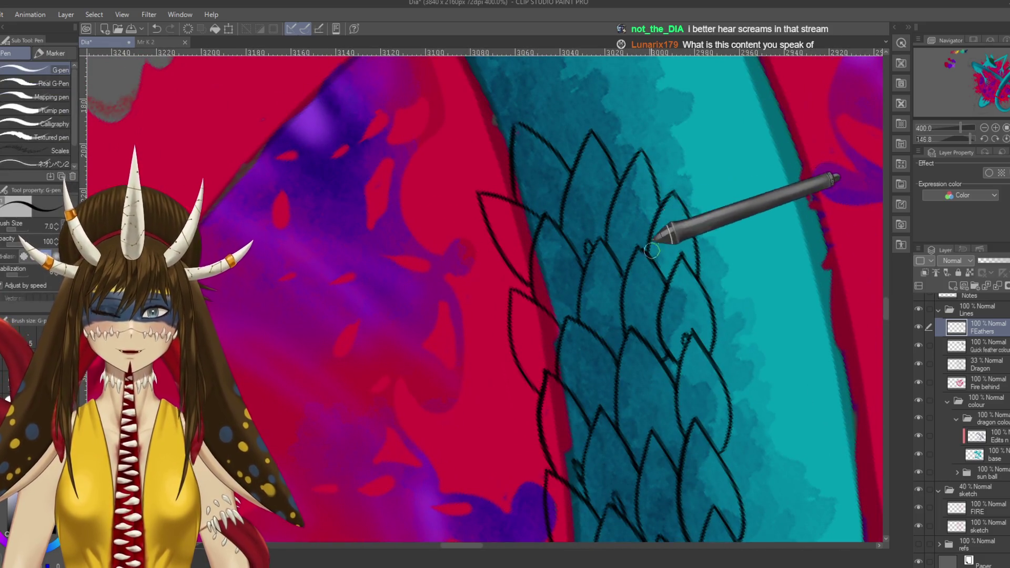
left_click_drag(664, 238, 609, 245)
mouse_move(545, 248)
left_mouse_down()
mouse_move(587, 172)
mouse_move(605, 238)
mouse_move(634, 271)
mouse_move(476, 283)
mouse_move(620, 282)
left_mouse_up()
mouse_move(609, 247)
left_mouse_down()
mouse_move(592, 320)
mouse_move(608, 240)
mouse_move(602, 332)
mouse_move(513, 336)
mouse_move(553, 243)
mouse_move(572, 315)
left_mouse_up()
key("p")
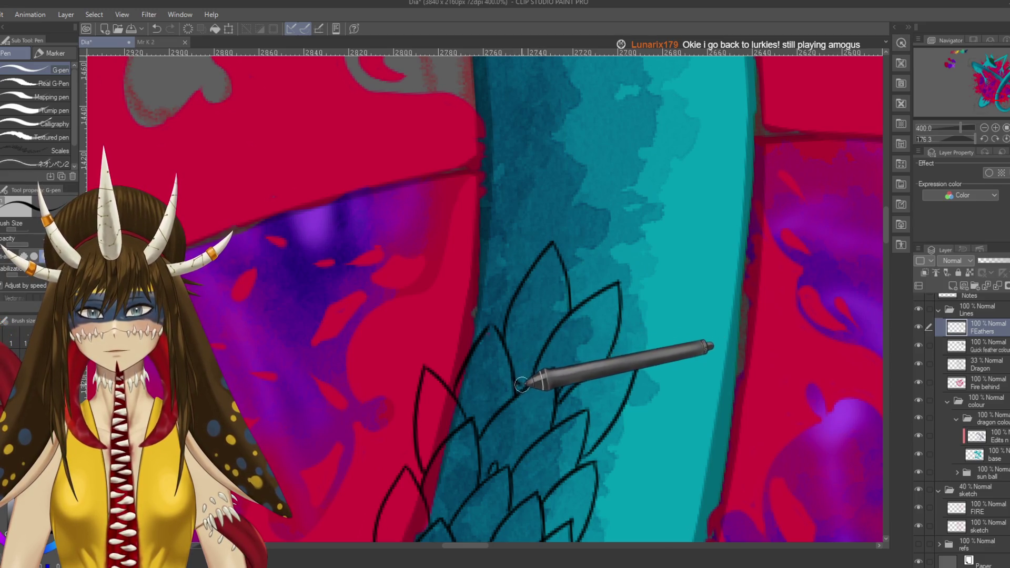
- Draw a curved feather outline along the tail, extend it upward, and save
key("r")
mouse_move(552, 339)
left_mouse_down()
mouse_move(559, 315)
mouse_move(563, 379)
left_mouse_up()
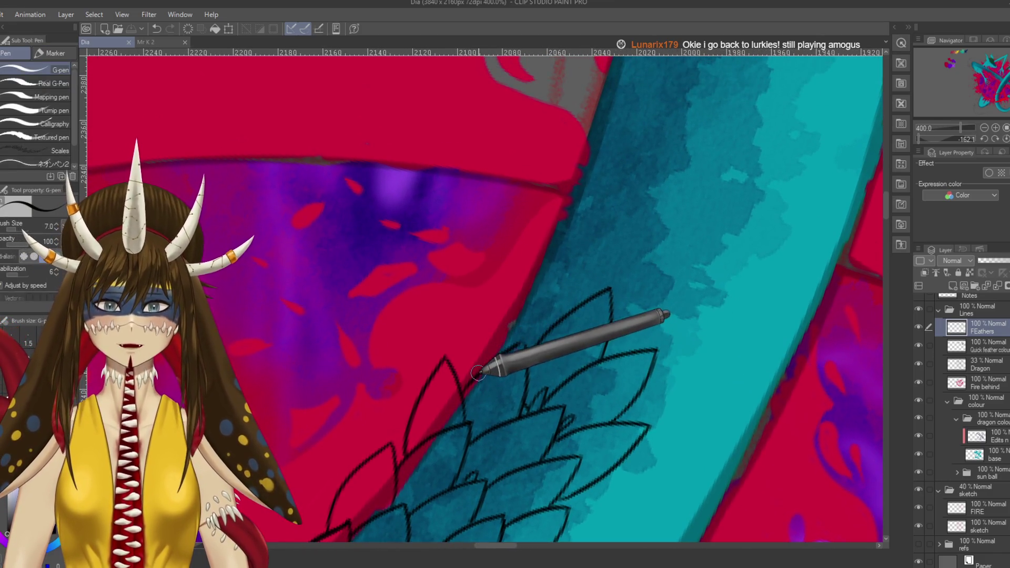
mouse_move(483, 363)
left_mouse_down()
mouse_move(526, 273)
mouse_move(545, 318)
left_mouse_up()
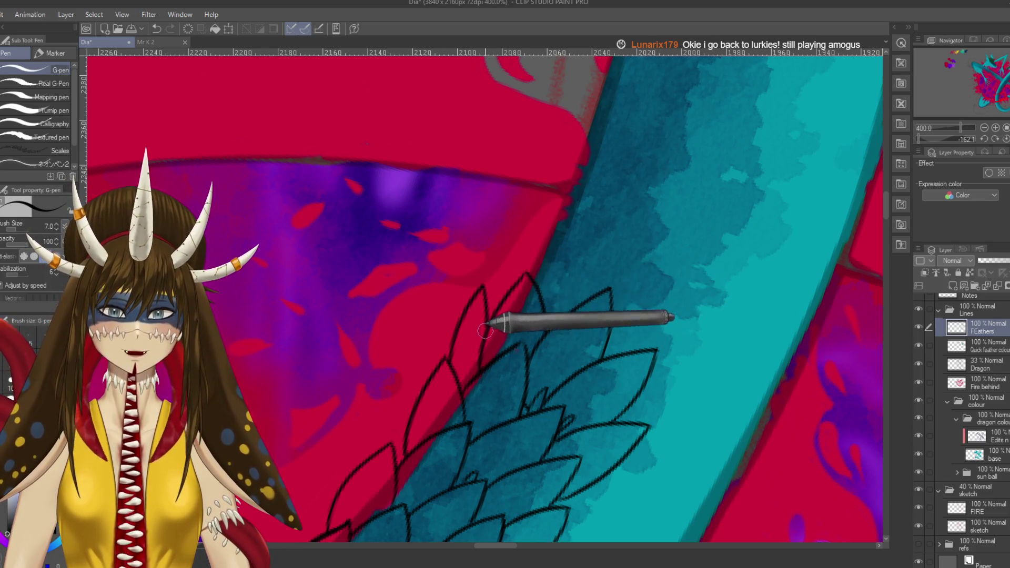
mouse_move(449, 355)
left_mouse_down()
mouse_move(465, 308)
mouse_move(417, 305)
left_mouse_up()
key("ctrl+s")
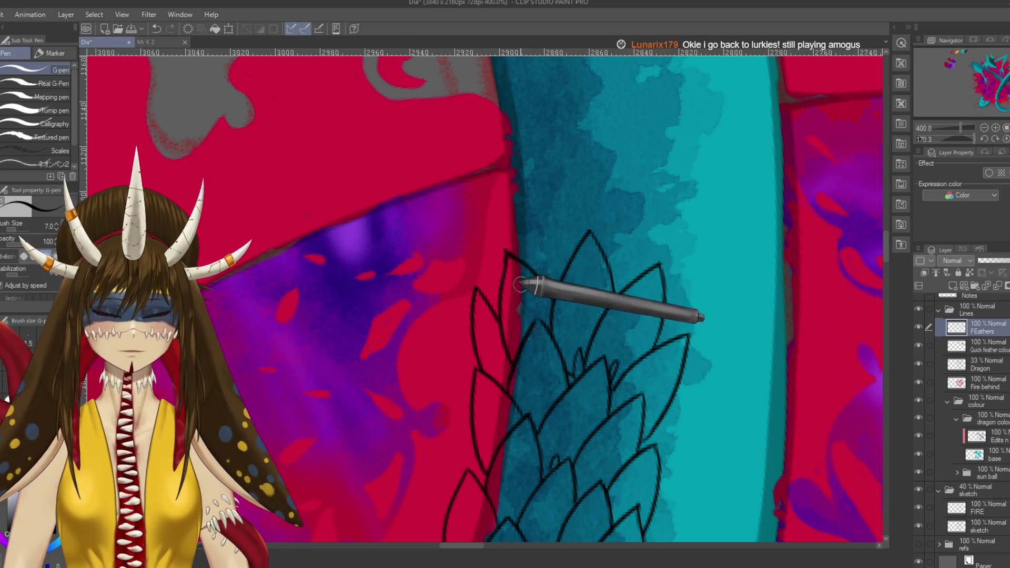
- Move to the next stretch of tail, redraw a feather outline and ink its edge from the tip
left_click_drag(500, 280, 575, 350)
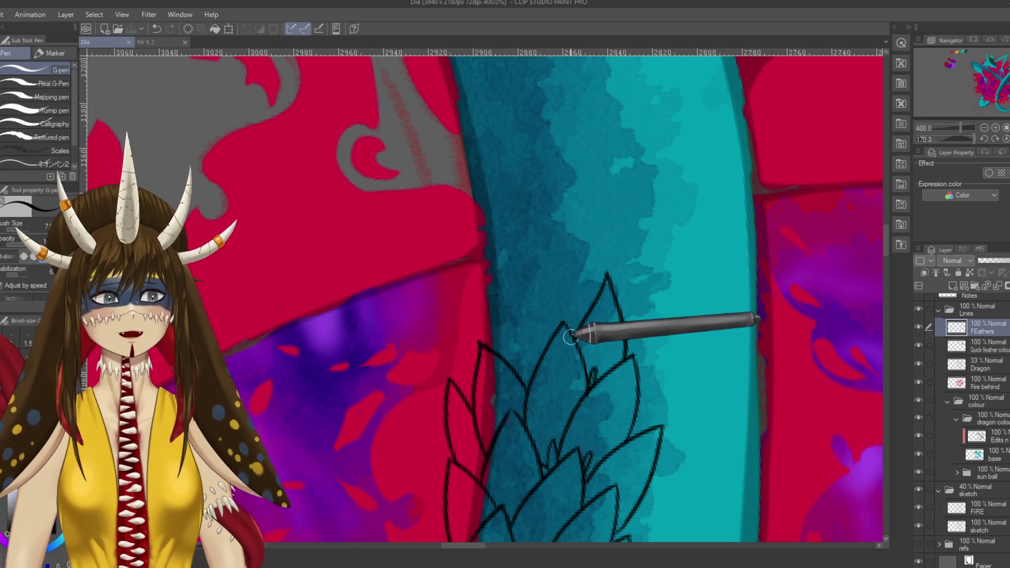
left_click_drag(549, 271, 587, 295)
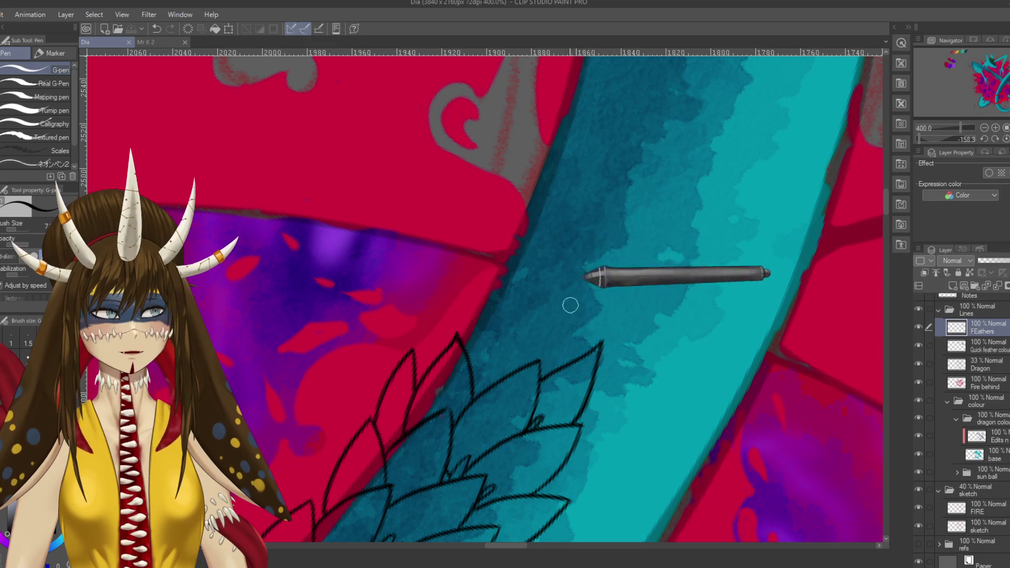
mouse_move(522, 304)
left_mouse_down()
mouse_move(541, 293)
mouse_move(603, 321)
left_mouse_up()
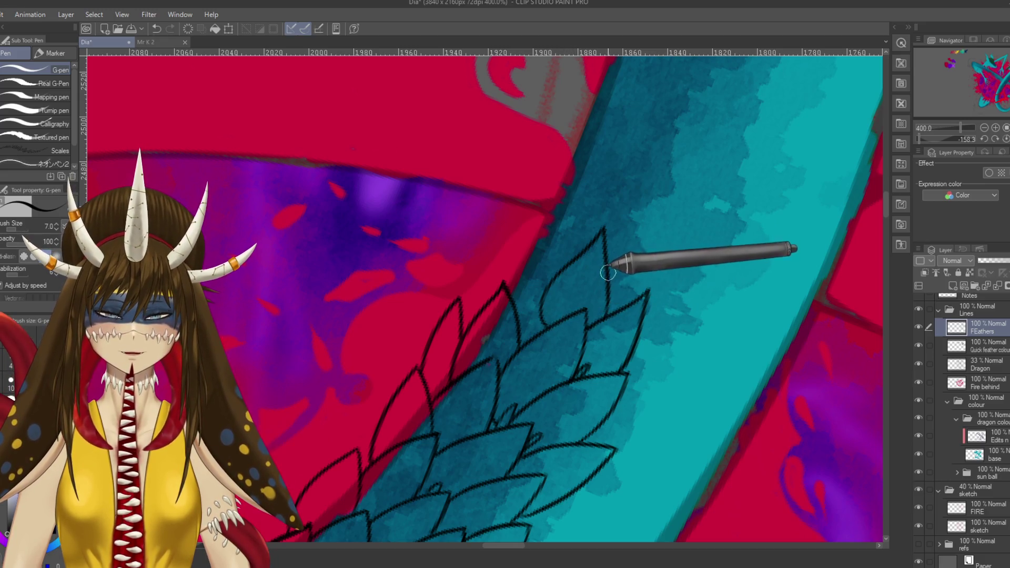
left_click_drag(608, 272, 629, 302)
key("ctrl+z")
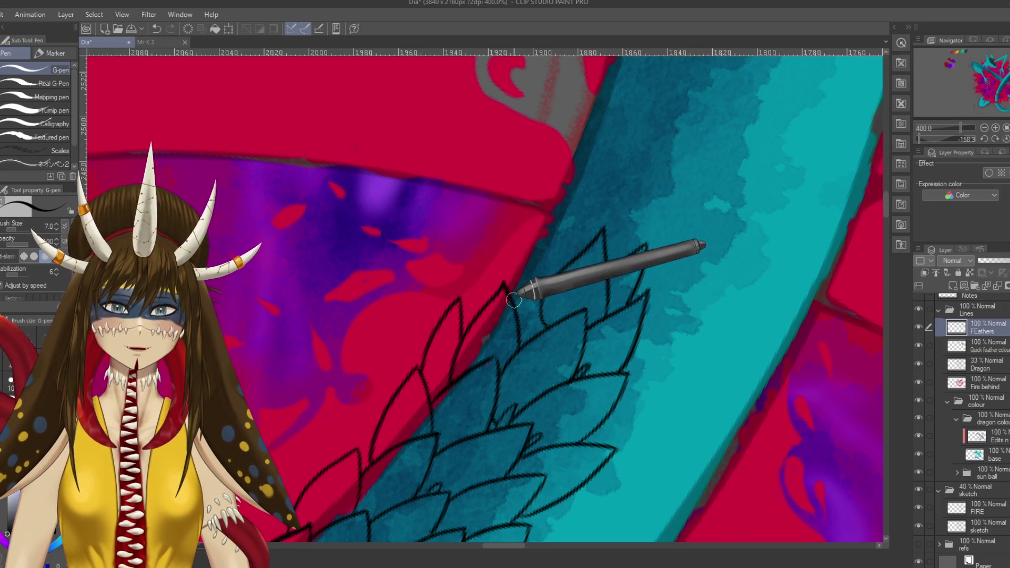
left_click_drag(521, 272, 570, 264)
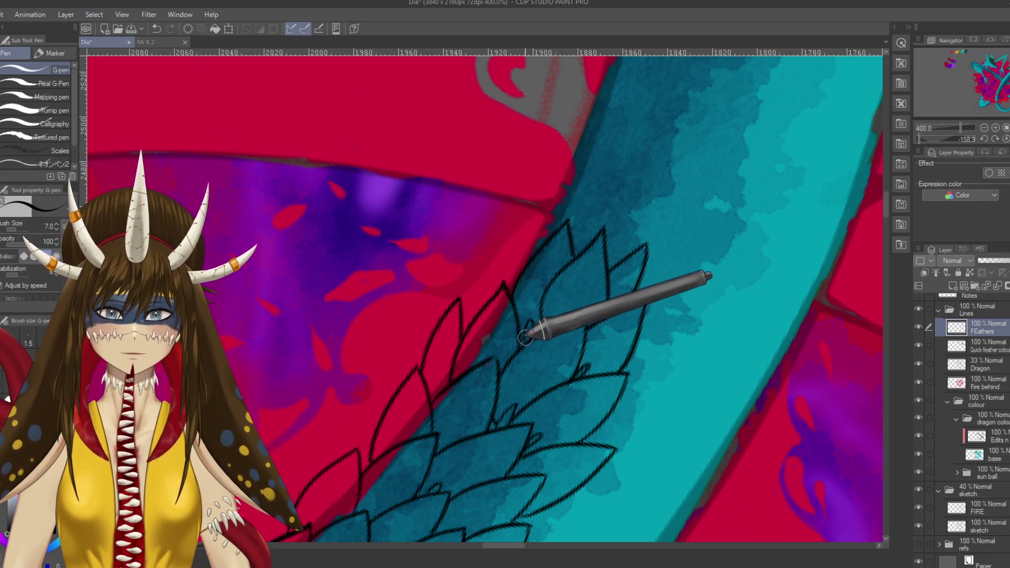
left_click_drag(492, 292, 529, 204)
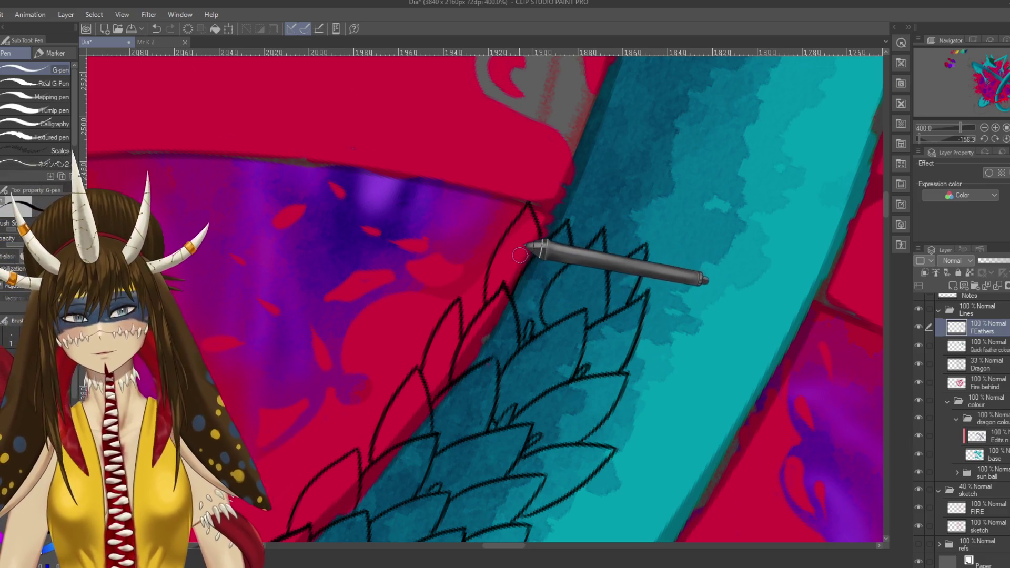
mouse_move(539, 243)
left_mouse_down()
mouse_move(523, 371)
mouse_move(524, 333)
mouse_move(577, 226)
left_mouse_up()
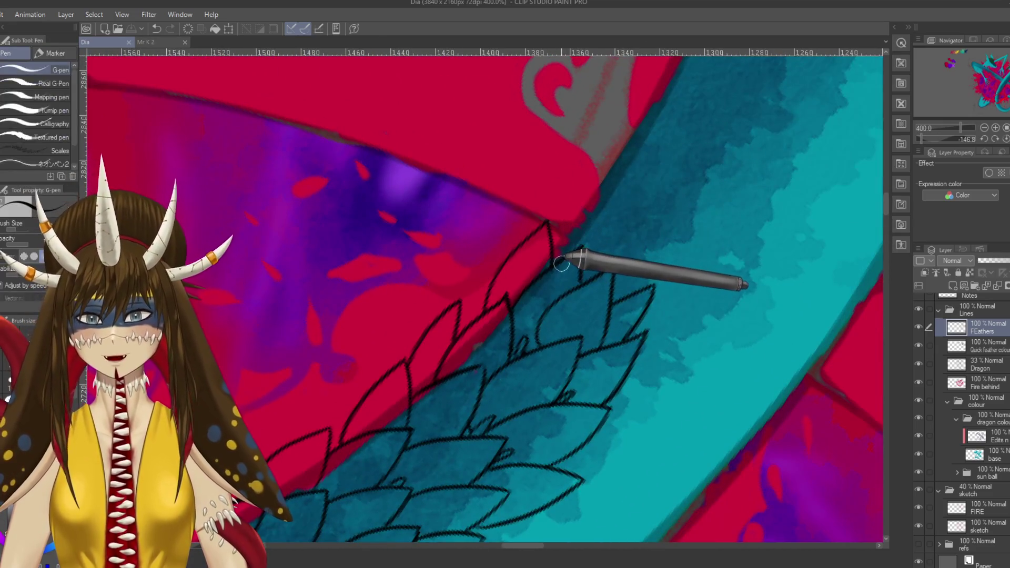
key("p")
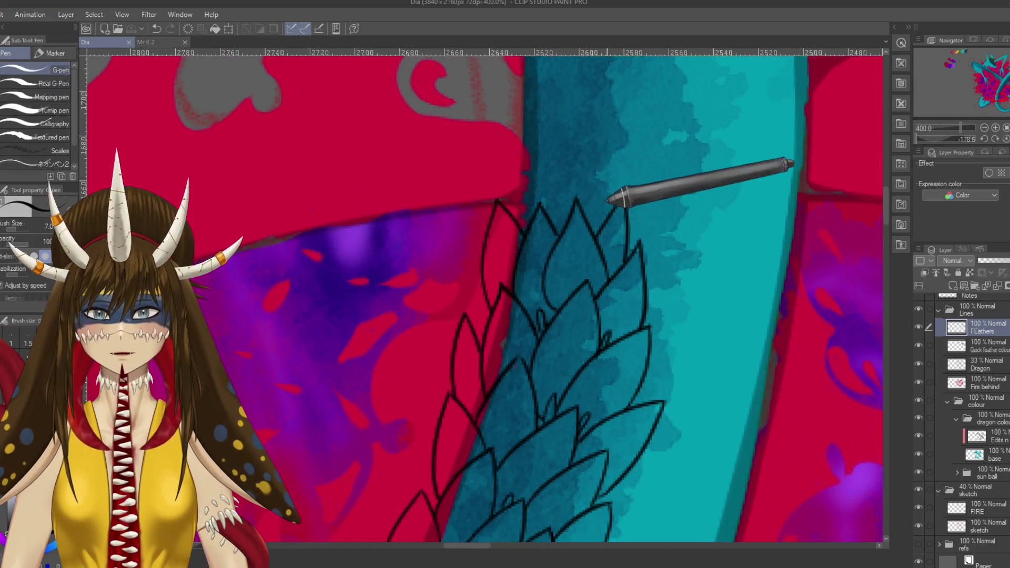
left_click_drag(522, 277, 594, 236)
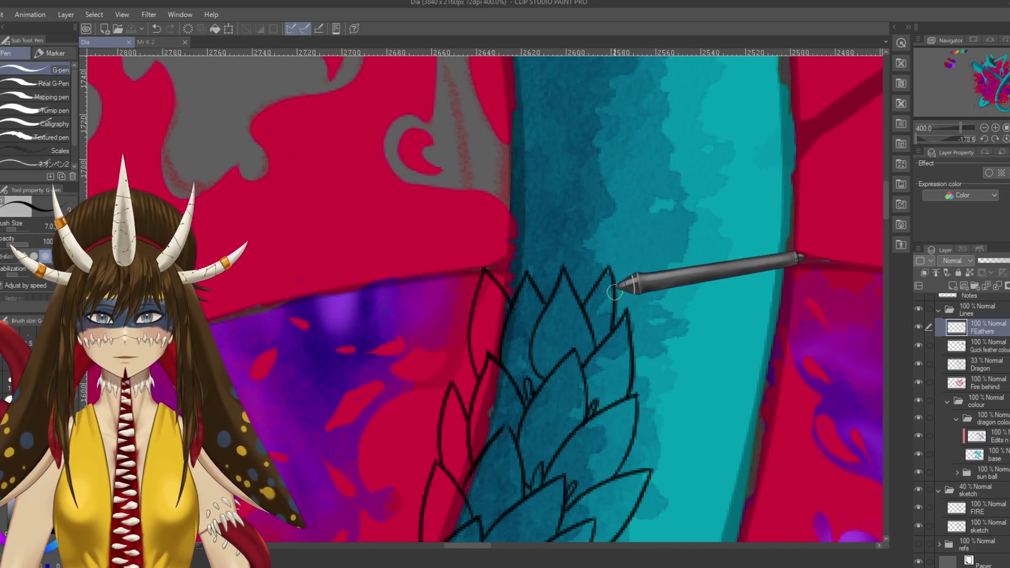
- Ink short leaf-edge strokes on the next tail section and save the drawing
left_click_drag(631, 190, 638, 247)
key("ctrl+z")
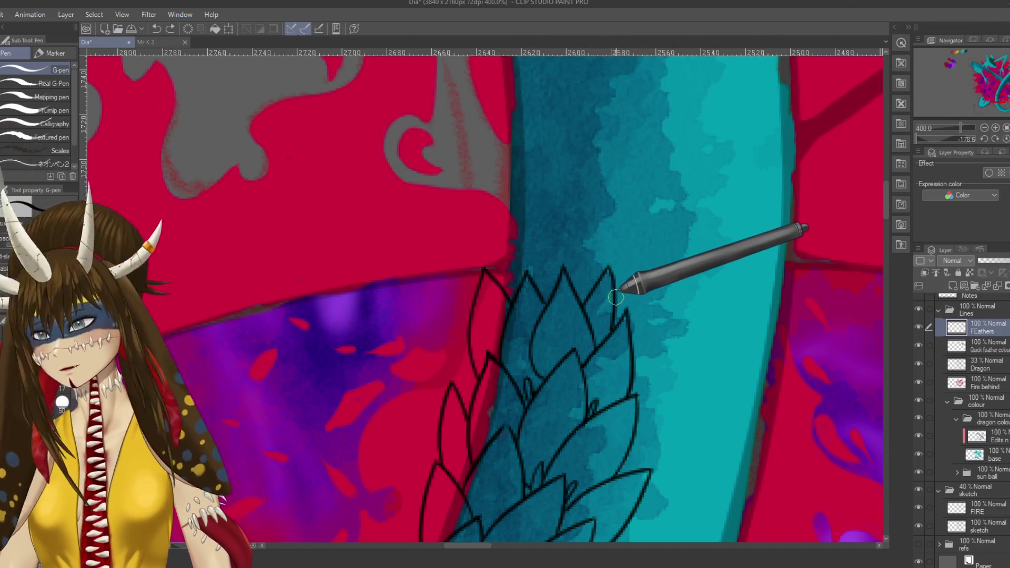
mouse_move(621, 293)
left_mouse_down()
mouse_move(620, 311)
mouse_move(609, 251)
left_mouse_up()
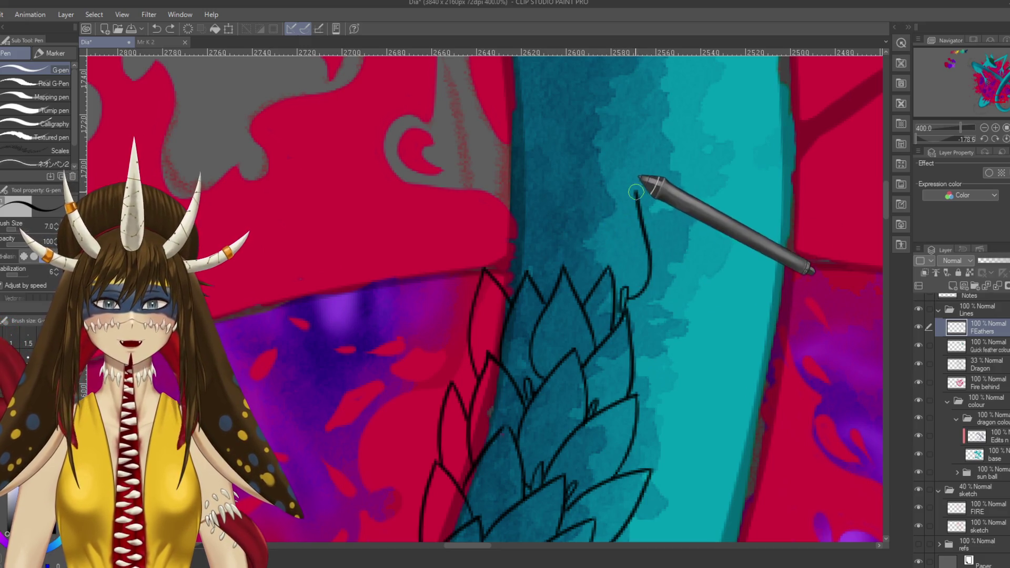
left_click_drag(597, 272, 620, 307)
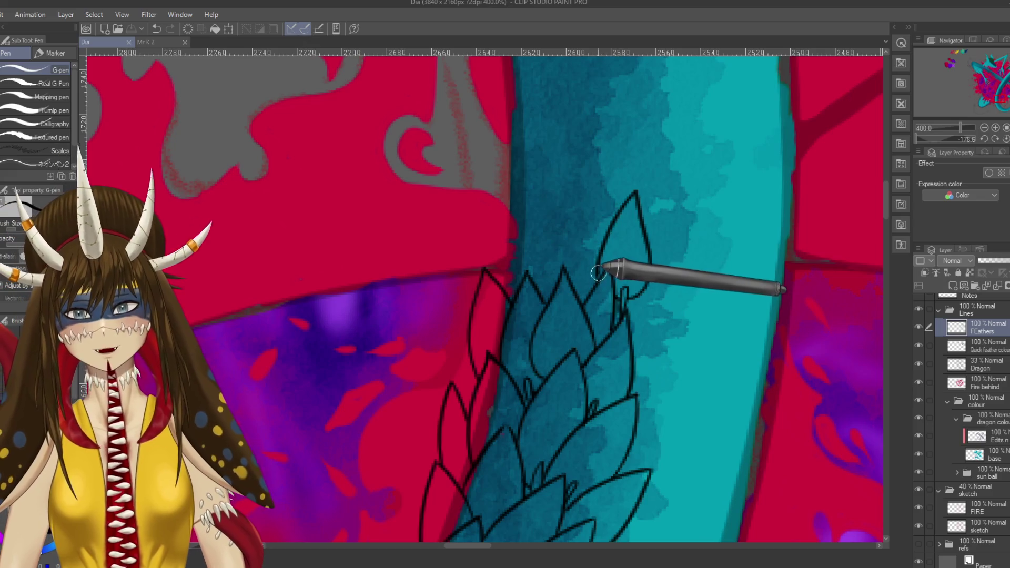
mouse_move(559, 263)
left_mouse_down()
mouse_move(599, 174)
mouse_move(579, 298)
left_mouse_up()
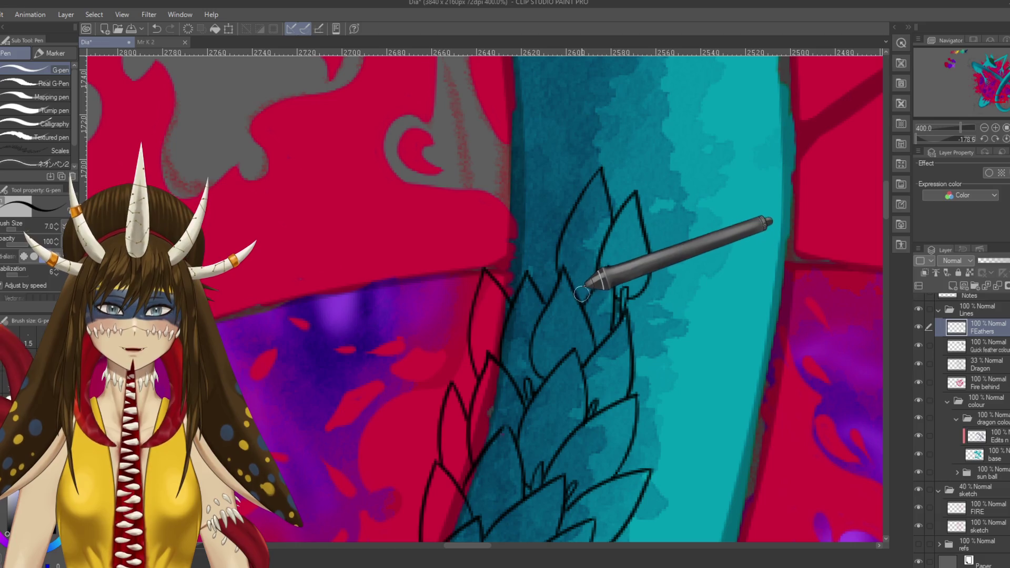
key("ctrl+s")
- Draw a new pointed leaf outline above the others, redrawing its left edge
left_click_drag(582, 216, 620, 258)
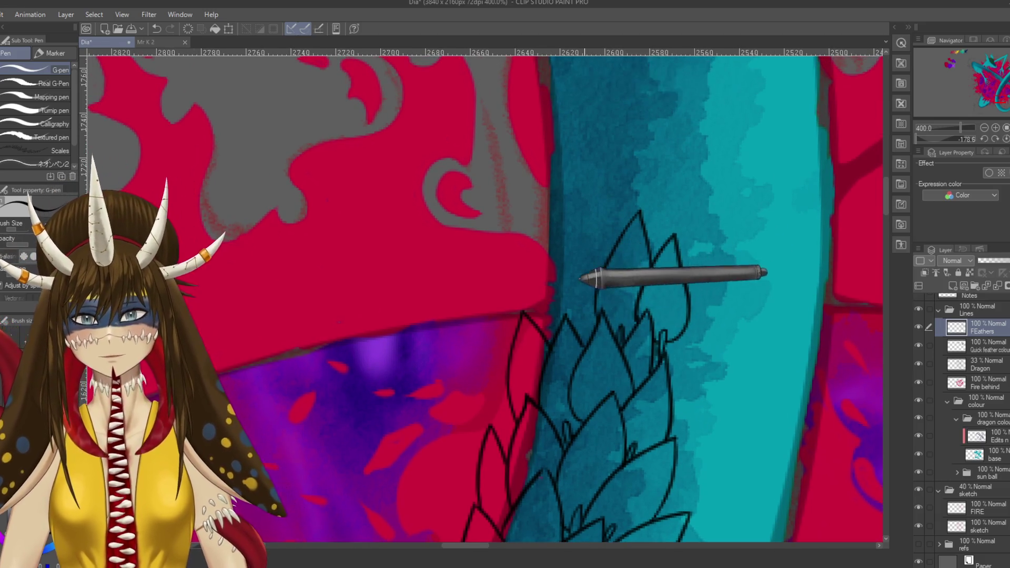
mouse_move(552, 263)
left_mouse_down()
mouse_move(581, 197)
mouse_move(604, 256)
left_mouse_up()
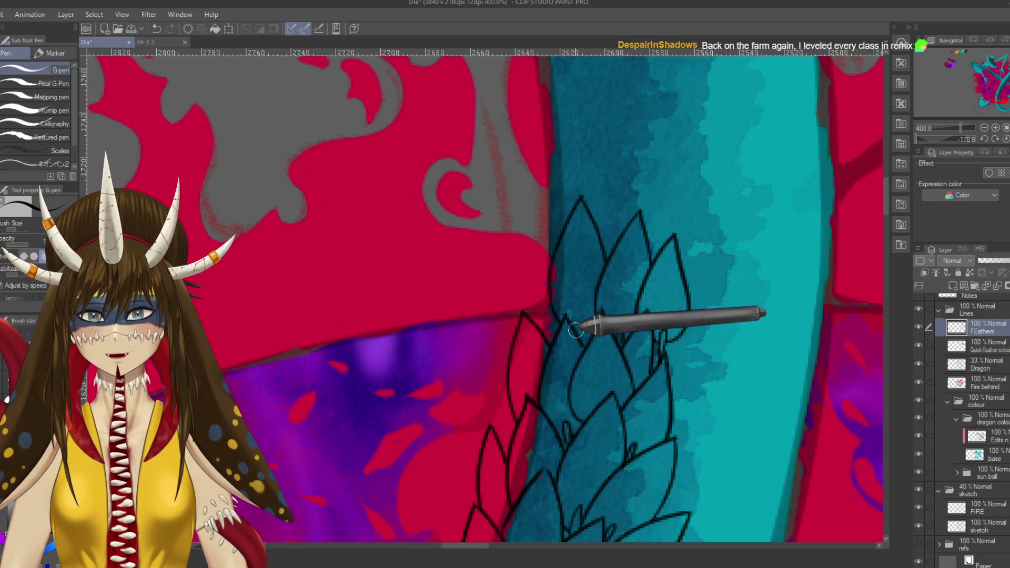
mouse_move(564, 298)
left_mouse_down()
mouse_move(575, 339)
mouse_move(563, 263)
left_mouse_up()
key("ctrl+z")
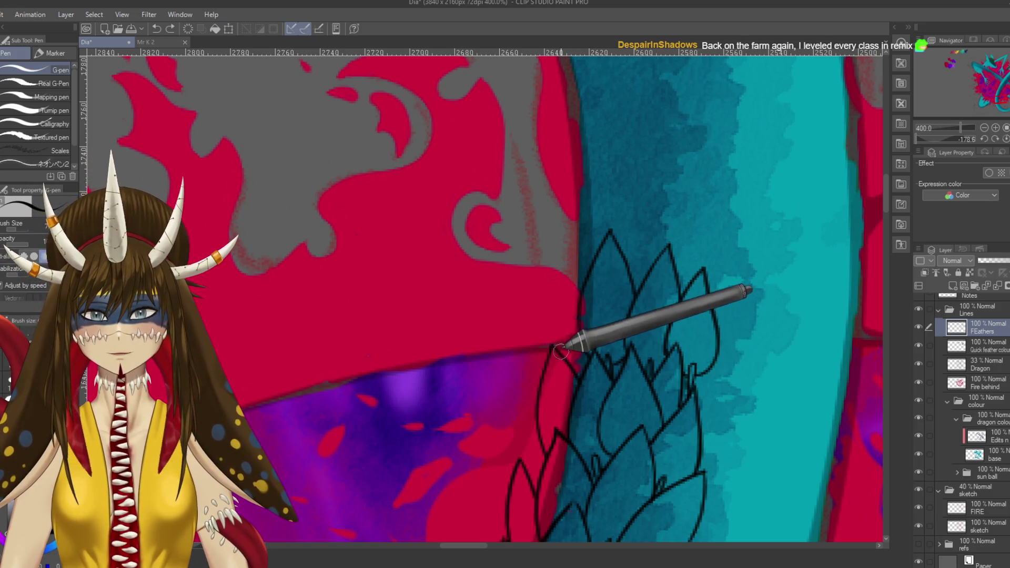
left_click_drag(568, 338, 577, 260)
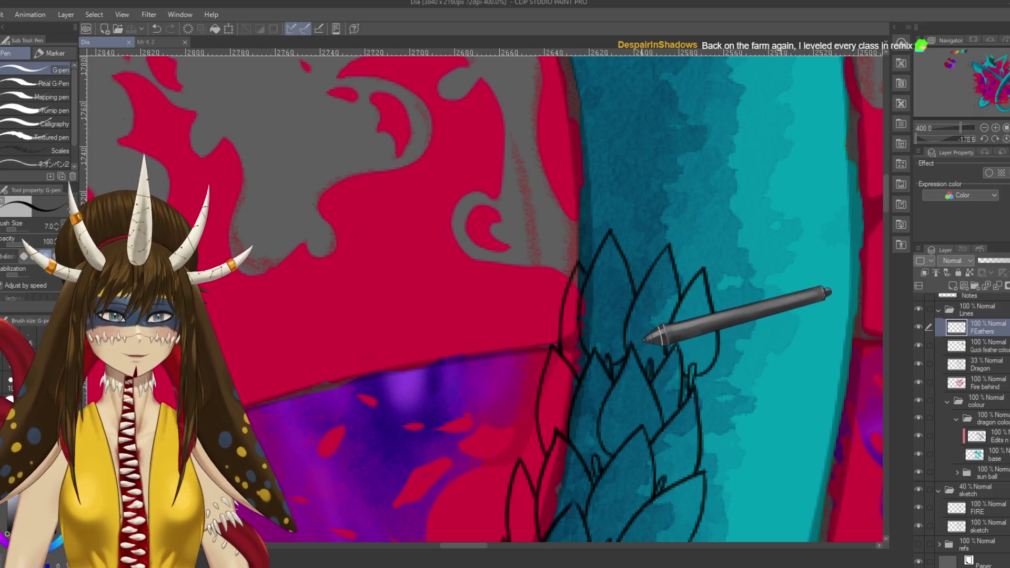
left_click_drag(654, 337, 605, 378)
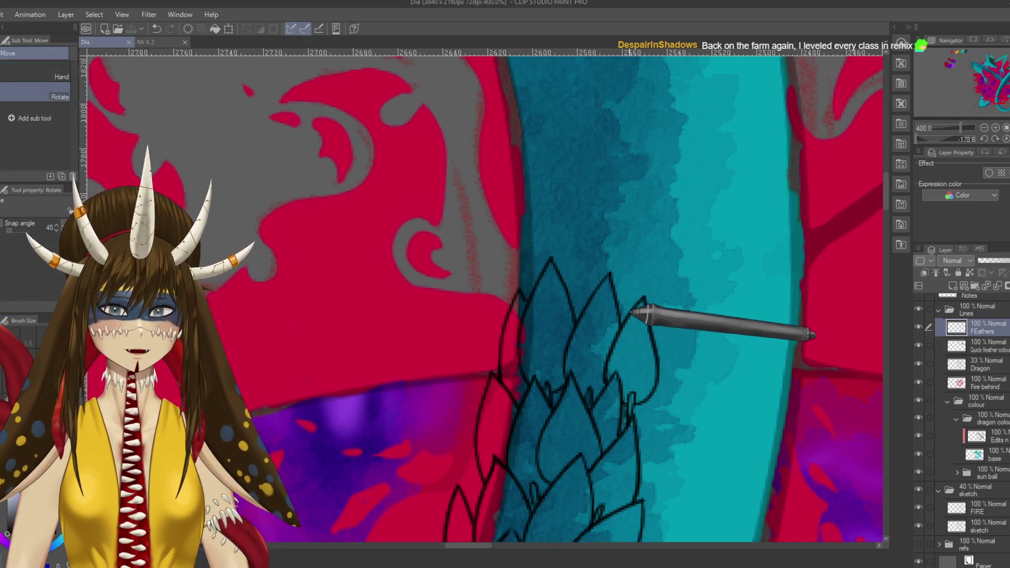
- Rotate the canvas diagonally and ink a tall pointed feather rising from the cluster
left_click_drag(609, 352, 559, 326)
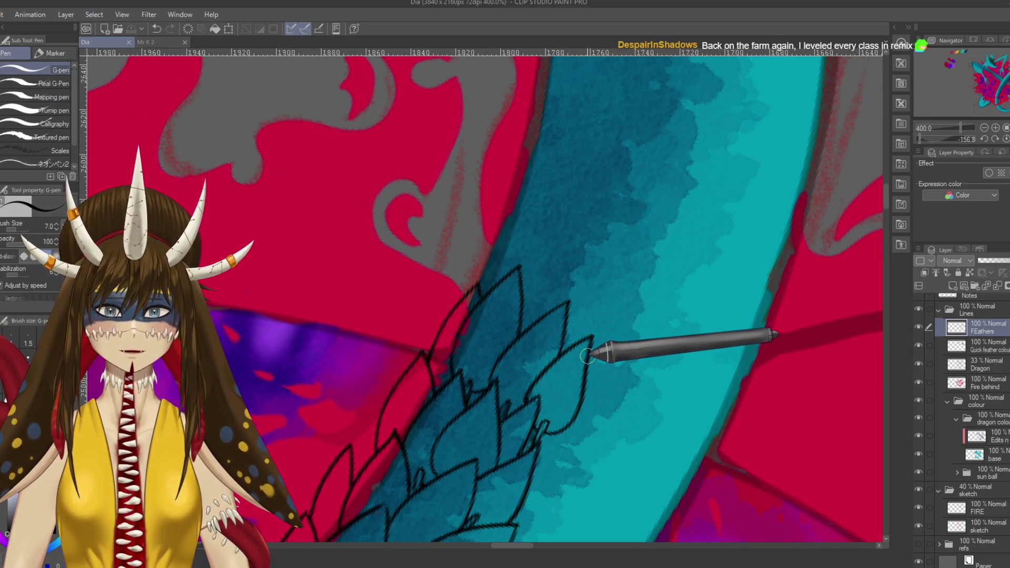
mouse_move(598, 347)
left_mouse_down()
mouse_move(616, 278)
mouse_move(613, 237)
mouse_move(557, 307)
left_mouse_up()
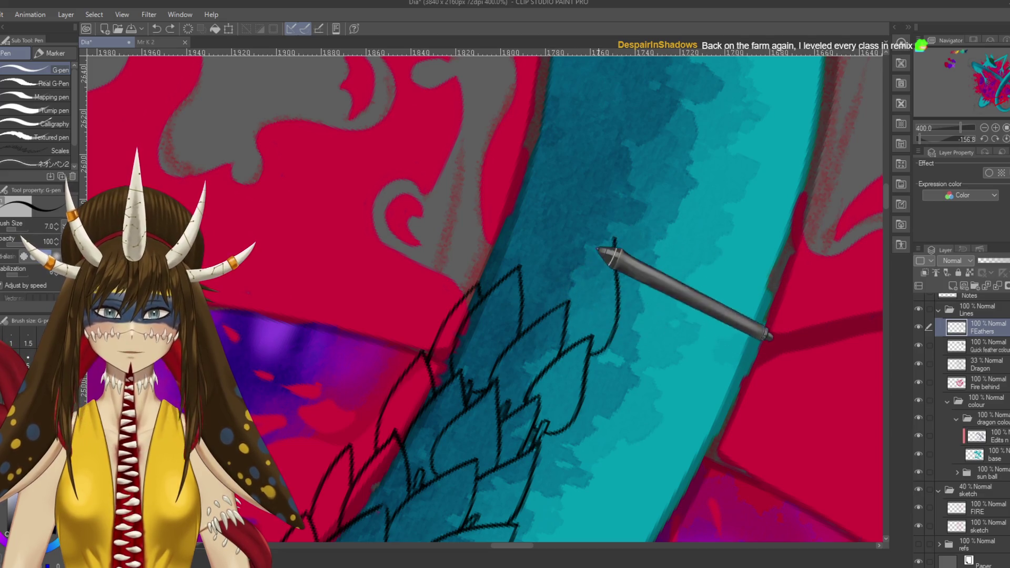
left_click_drag(614, 238, 563, 308)
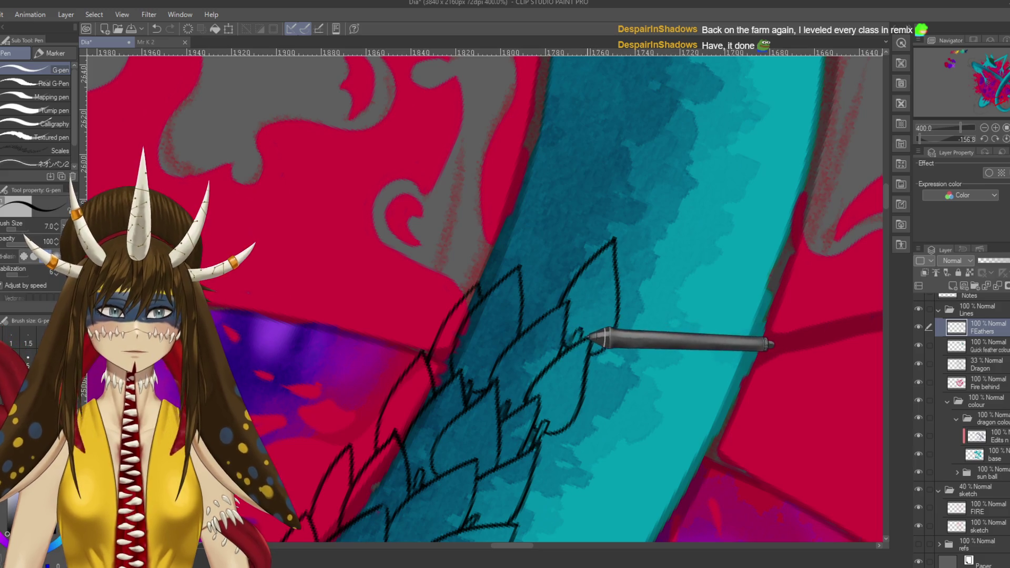
scroll(592, 337, "up", 3)
left_click_drag(564, 347, 620, 243)
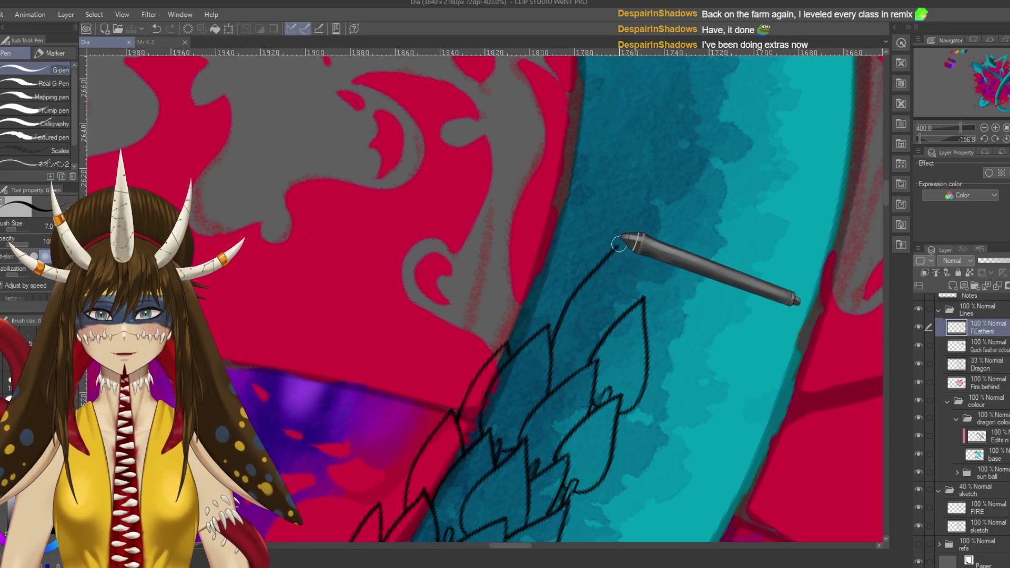
key("ctrl+z")
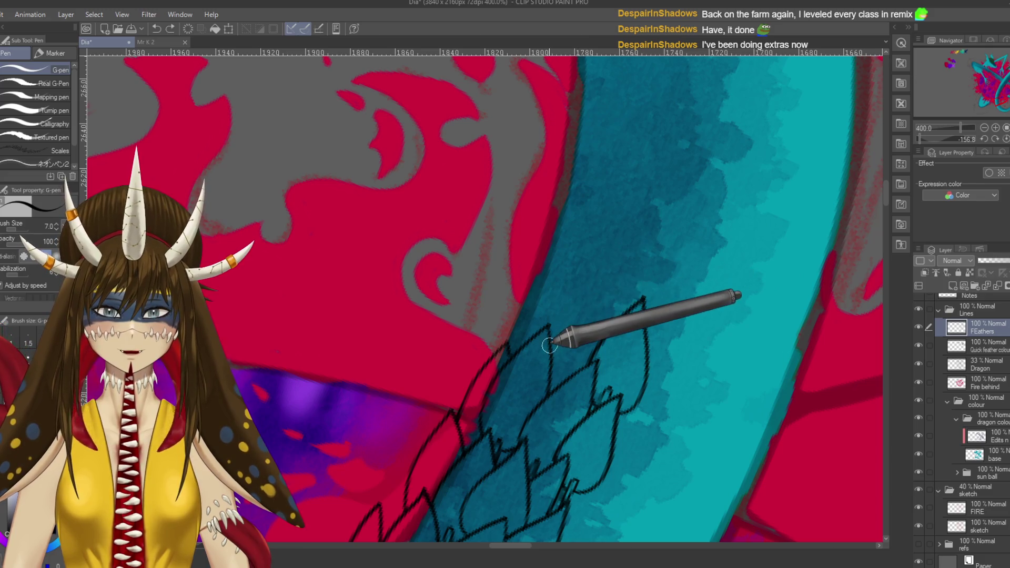
left_click_drag(552, 342, 622, 259)
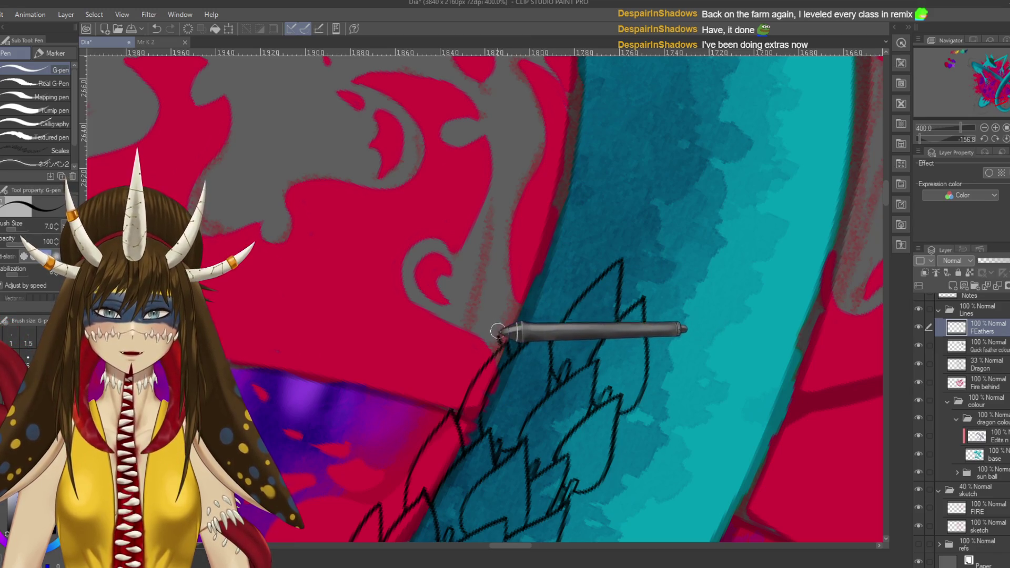
- Draw a second pointed feather outline higher up the tail
left_click_drag(497, 331, 562, 315)
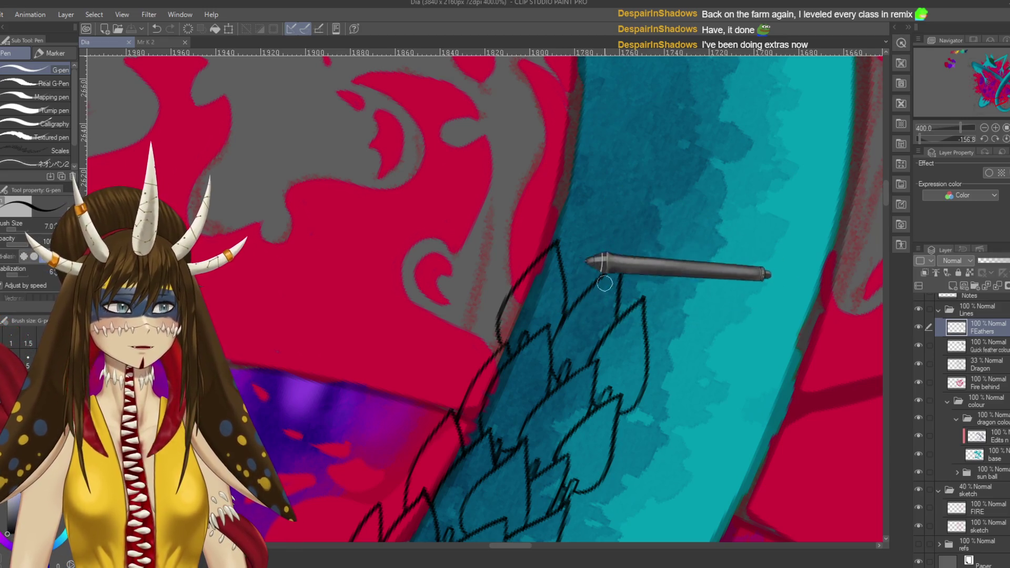
mouse_move(564, 309)
left_mouse_down()
mouse_move(571, 264)
mouse_move(609, 214)
mouse_move(616, 259)
mouse_move(646, 313)
mouse_move(670, 298)
mouse_move(673, 179)
mouse_move(621, 298)
left_mouse_up()
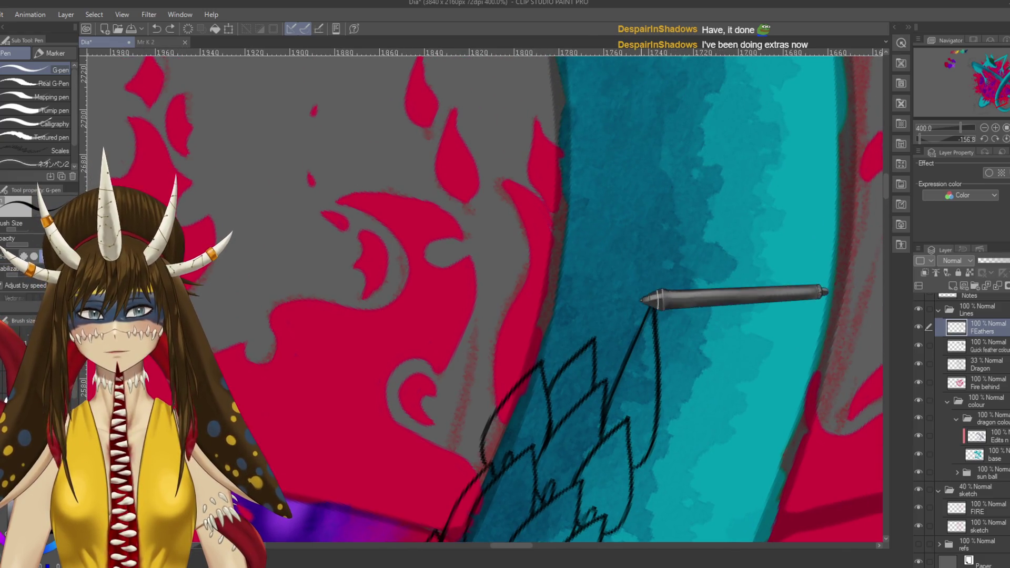
left_click_drag(642, 308, 583, 343)
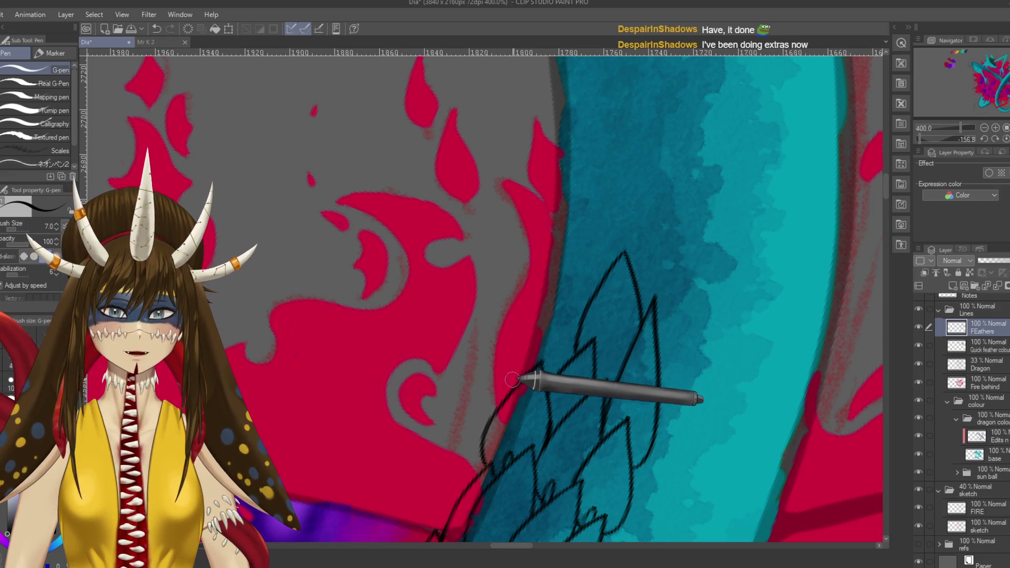
- Ink a curved feather edge on the tail and save the drawing
mouse_move(515, 391)
left_mouse_down()
mouse_move(568, 257)
mouse_move(583, 304)
left_mouse_up()
key("ctrl+s")
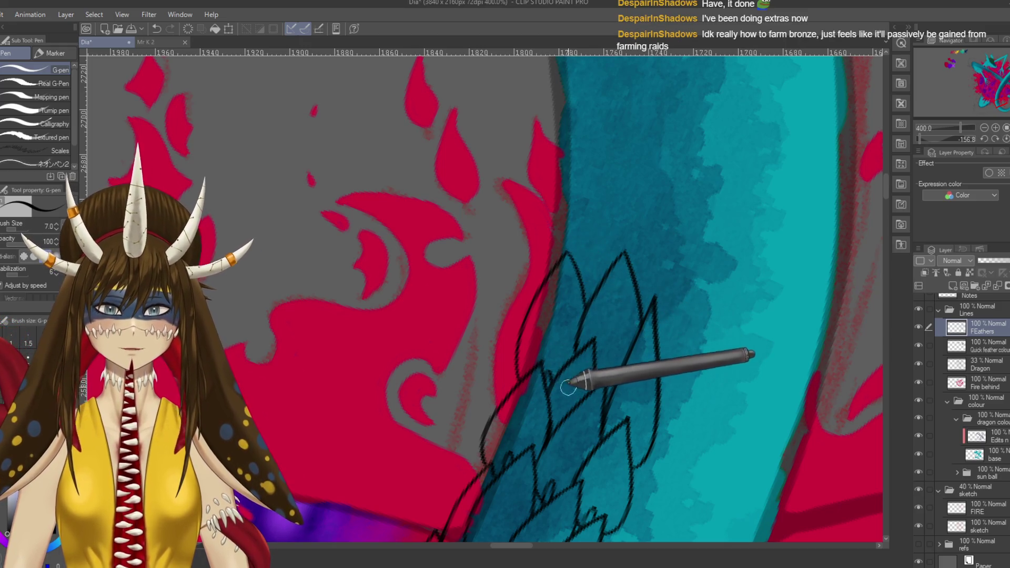
left_click_drag(610, 403, 576, 388)
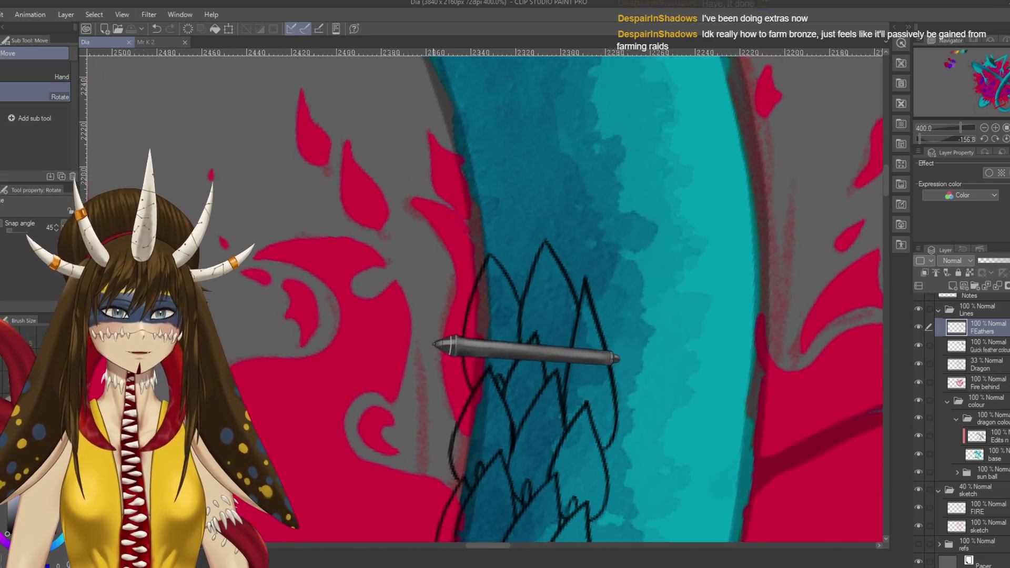
mouse_move(433, 345)
left_mouse_down()
mouse_move(570, 293)
mouse_move(613, 341)
mouse_move(626, 320)
left_mouse_up()
key("ctrl+z")
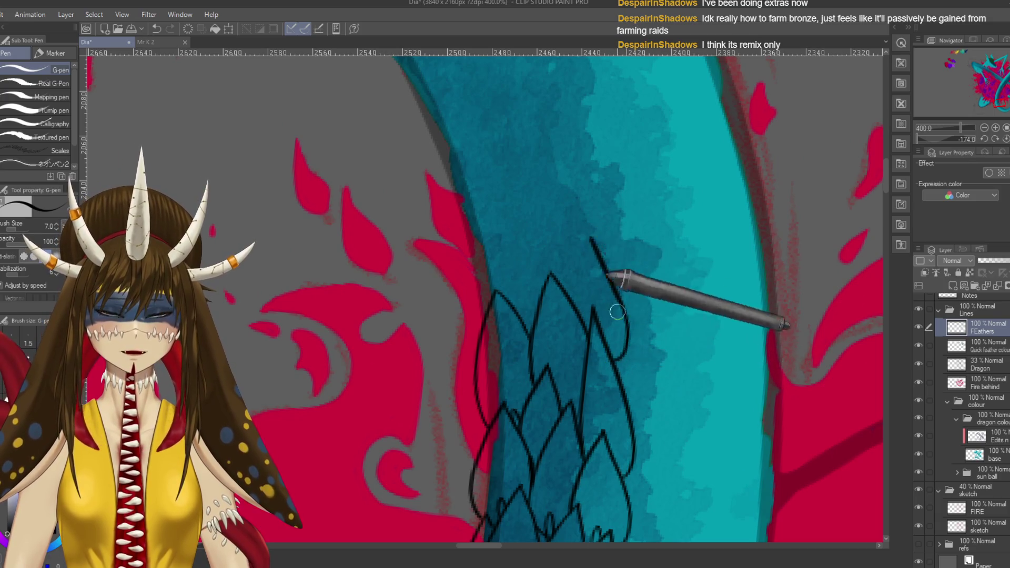
- Draw several pointed feather outlines climbing the tail, tilting the canvas between them
left_click_drag(629, 358, 570, 287)
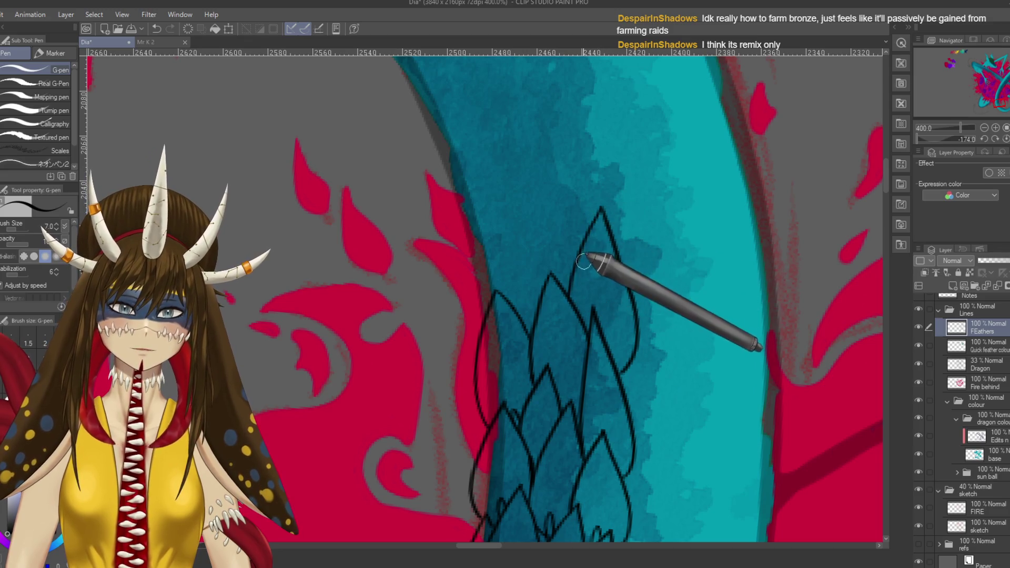
left_click_drag(604, 218, 574, 312)
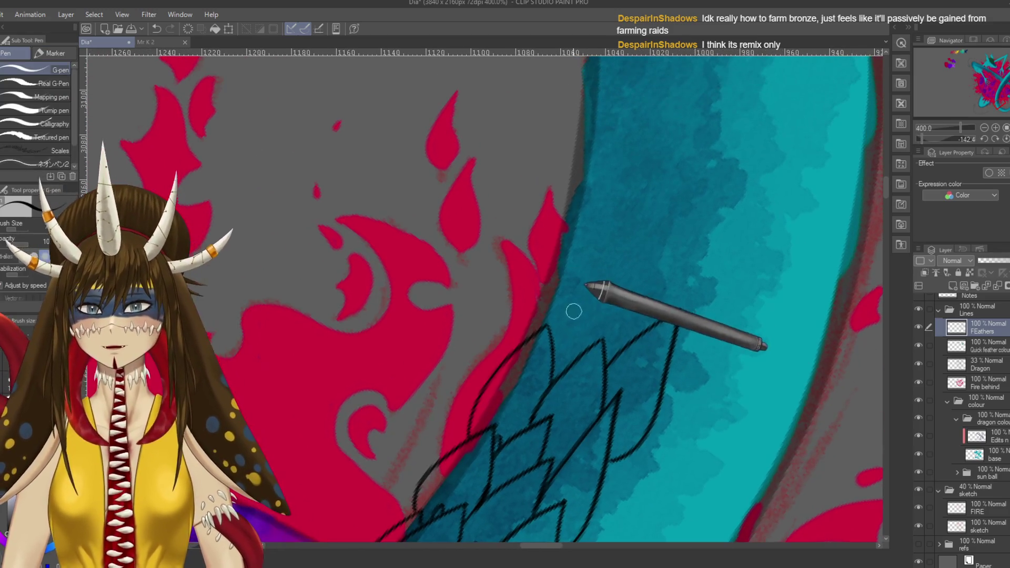
mouse_move(570, 350)
left_mouse_down()
mouse_move(635, 279)
mouse_move(639, 333)
left_mouse_up()
left_click_drag(528, 326, 594, 259)
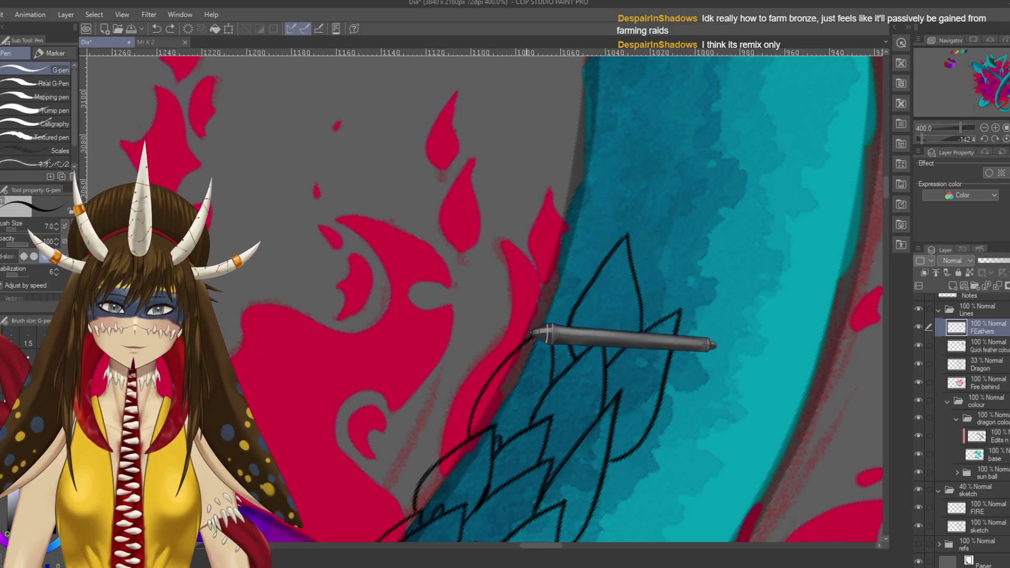
mouse_move(517, 348)
left_mouse_down()
mouse_move(582, 218)
mouse_move(587, 282)
left_mouse_up()
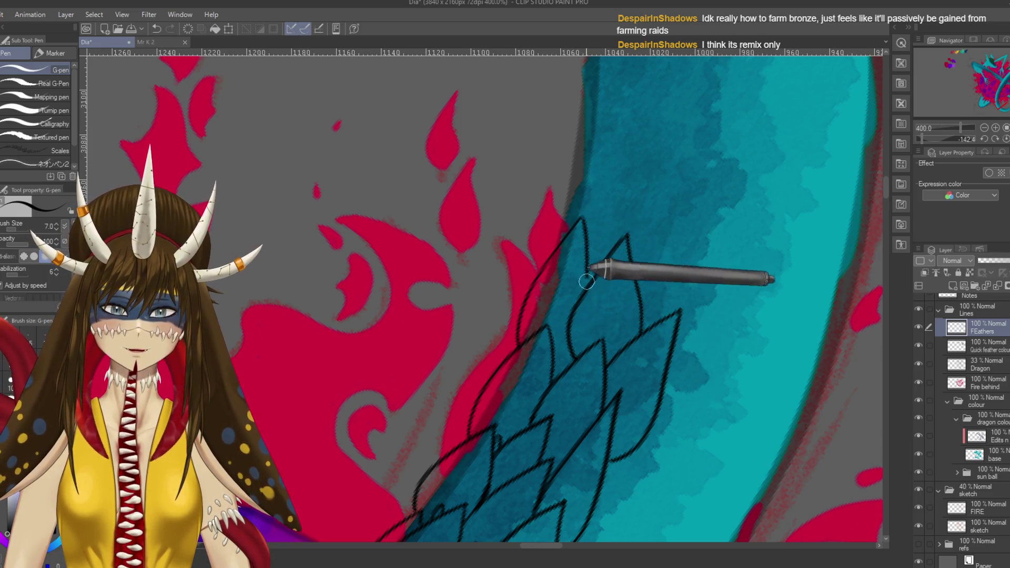
left_click_drag(561, 384, 610, 358)
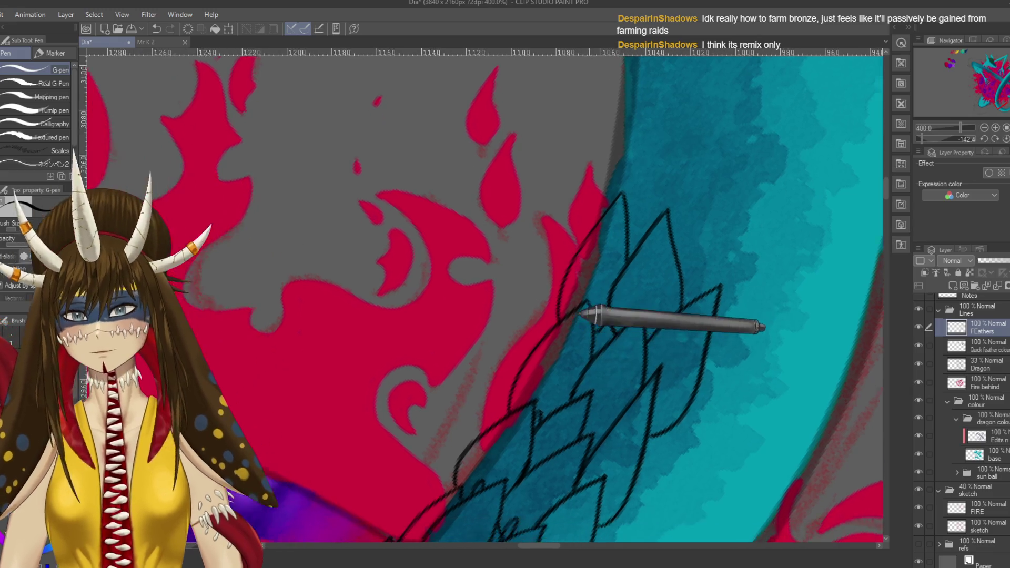
left_click_drag(535, 340, 561, 257)
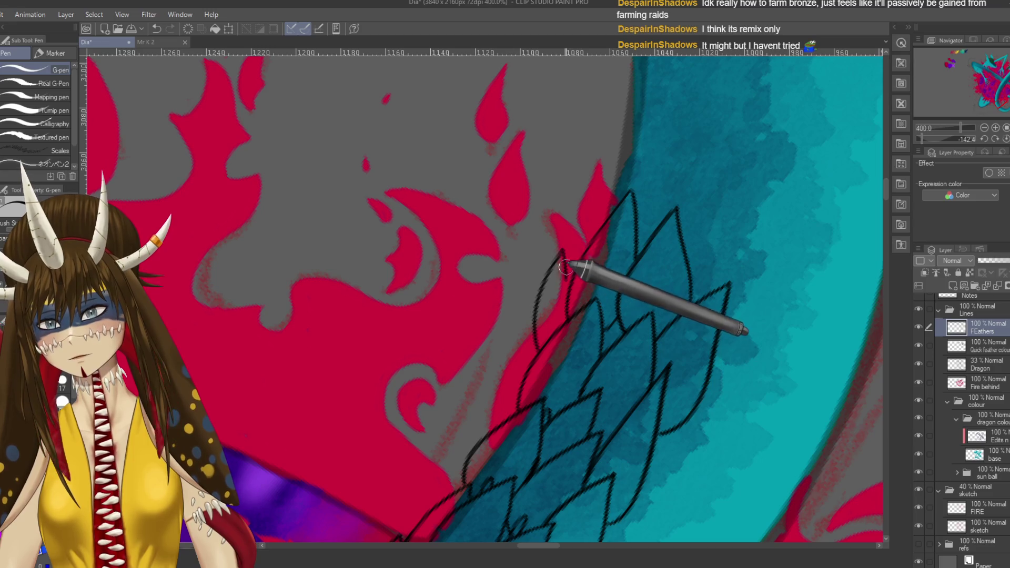
- Reangle the canvas and draw a feather outline curving up the tail, removing stray strokes
mouse_move(677, 162)
left_mouse_down()
mouse_move(605, 277)
mouse_move(549, 262)
left_mouse_up()
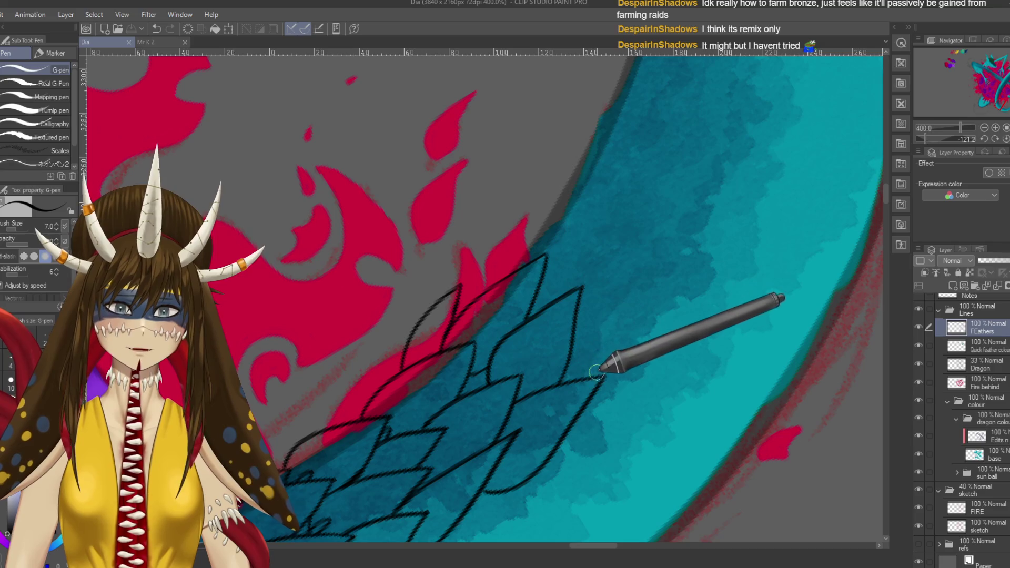
left_click_drag(570, 328, 552, 192)
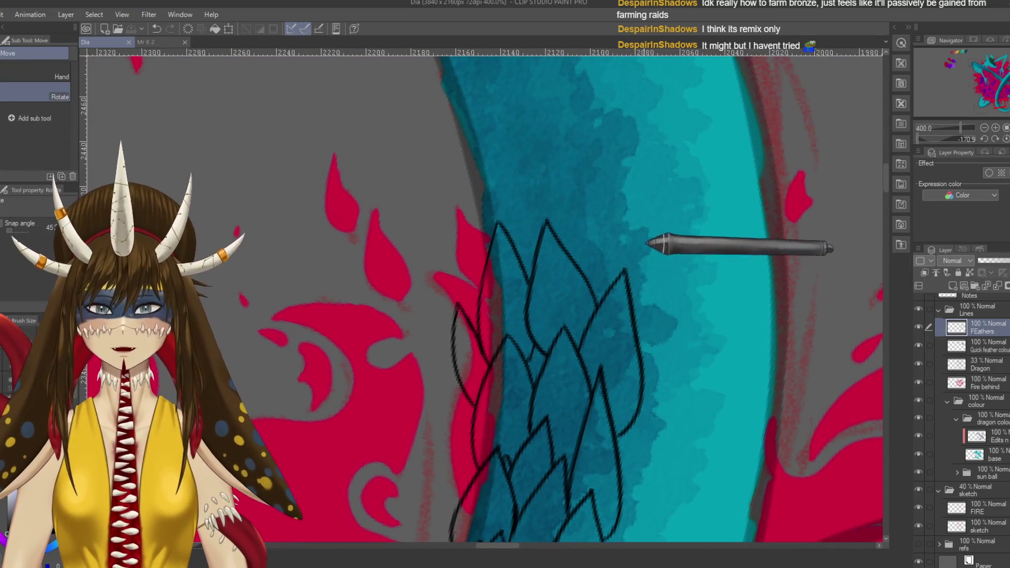
left_click_drag(654, 244, 625, 325)
key("p")
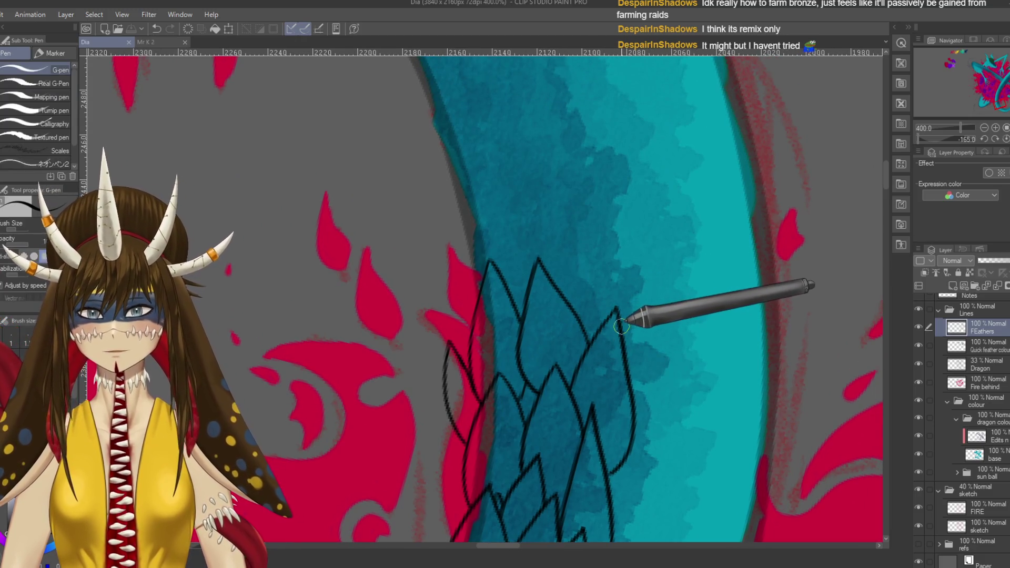
key("ctrl+z")
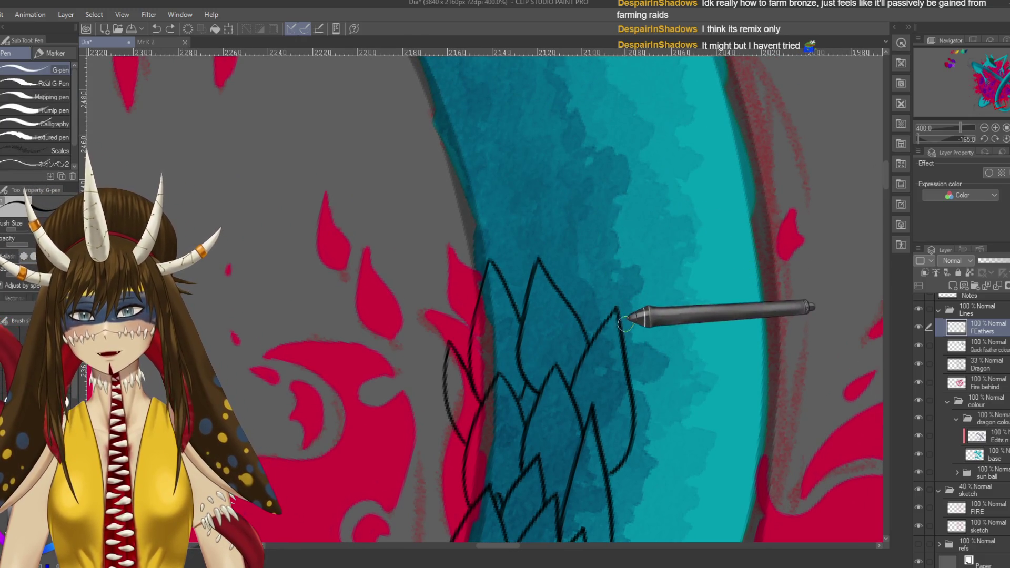
mouse_move(629, 295)
left_mouse_down()
mouse_move(576, 198)
mouse_move(557, 271)
left_mouse_up()
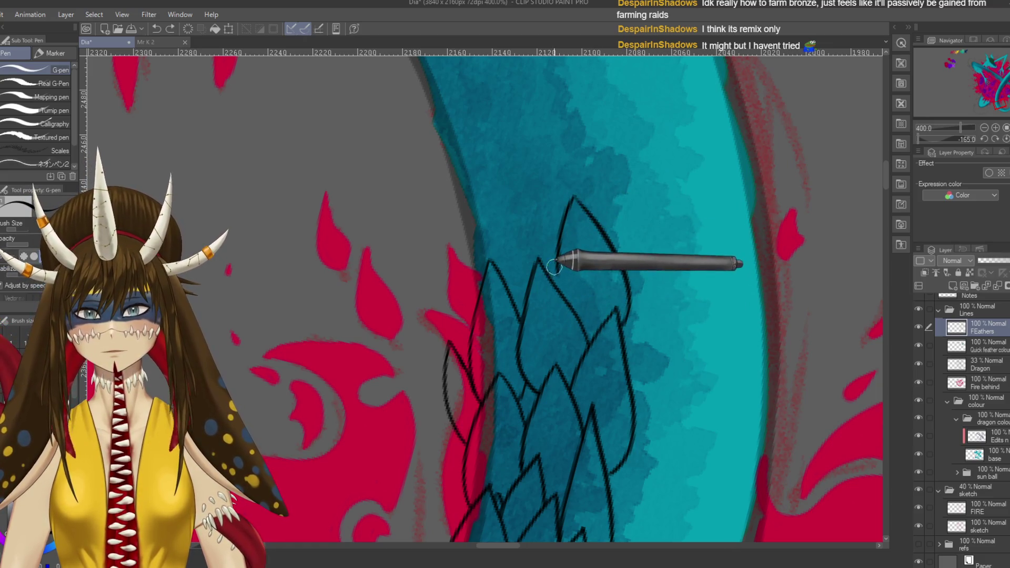
left_click_drag(593, 327, 599, 329)
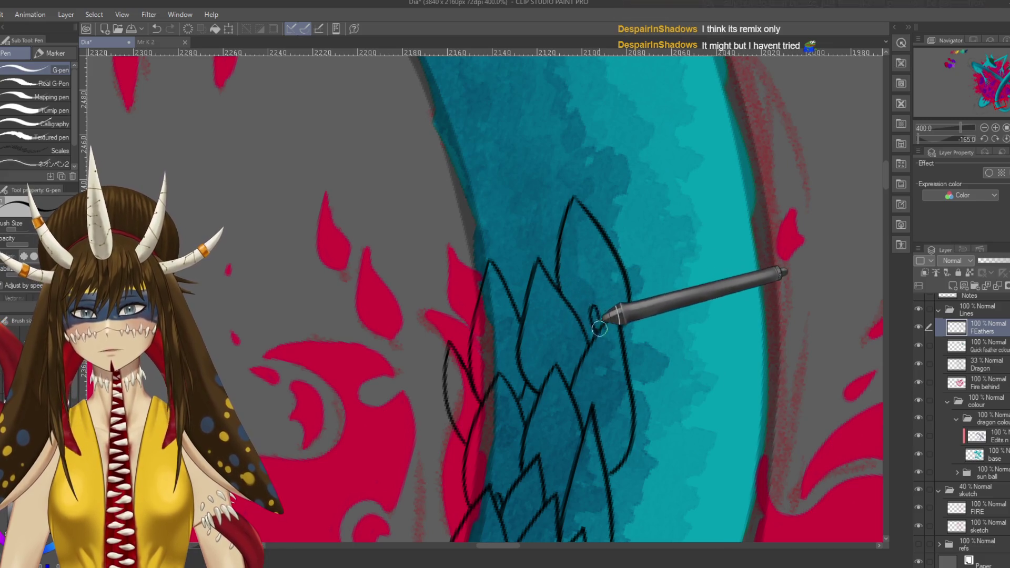
left_click_drag(591, 264, 622, 324)
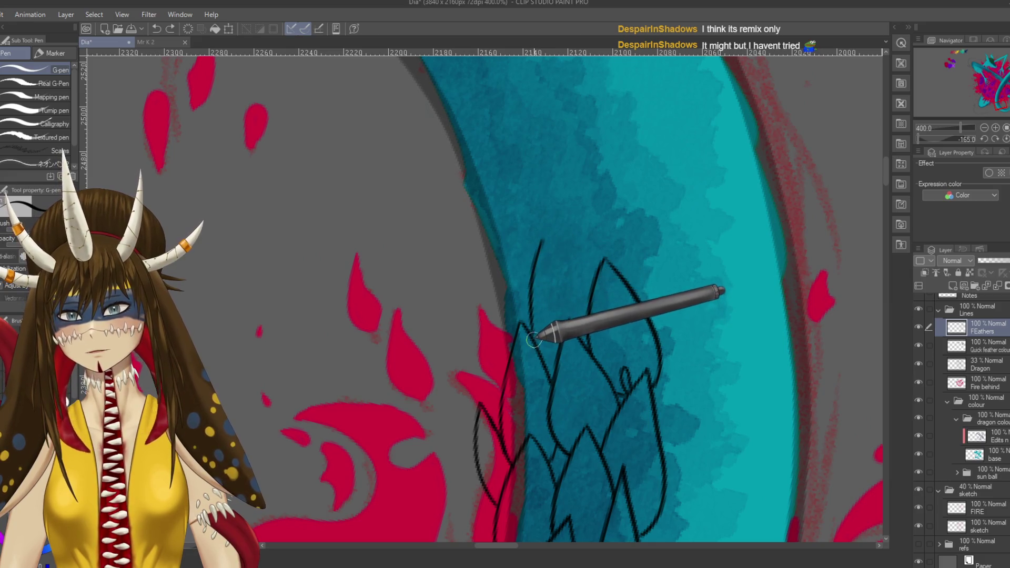
key("ctrl+z")
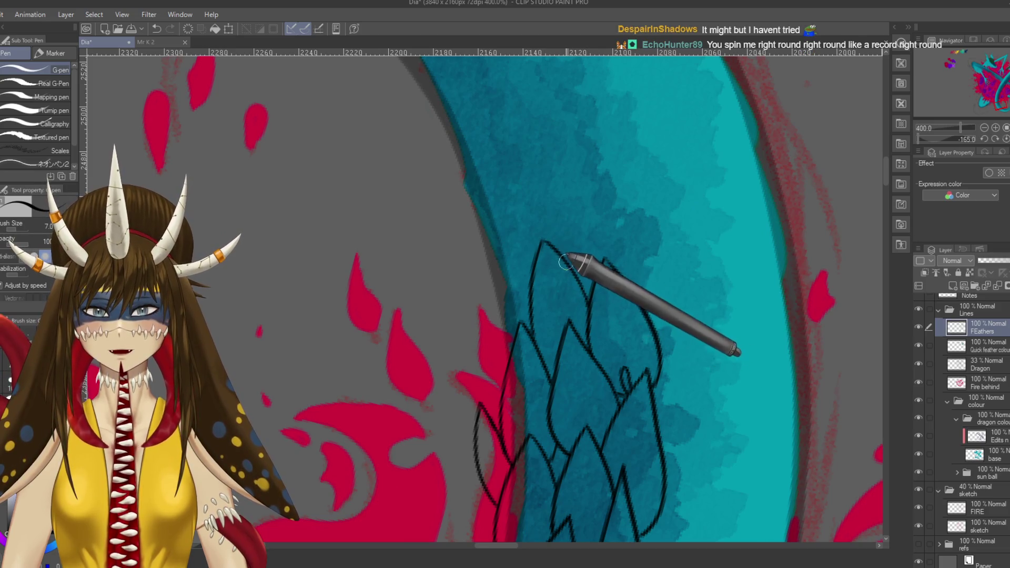
- Add a feather outline rising to a point and extend an edge to a new tip
key("r")
mouse_move(520, 298)
left_mouse_down()
mouse_move(534, 262)
mouse_move(576, 293)
left_mouse_up()
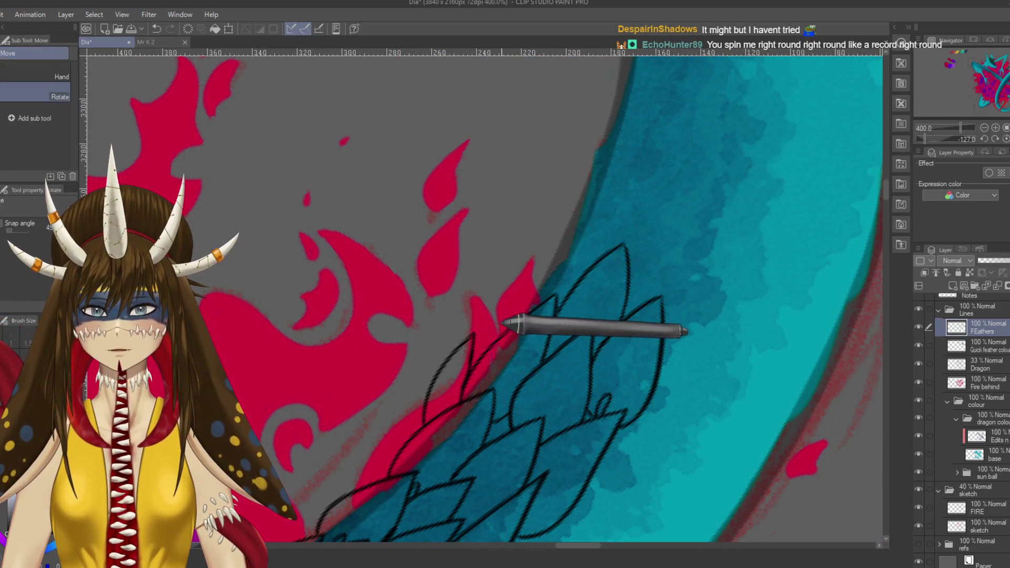
key("p")
left_click_drag(501, 335, 573, 285)
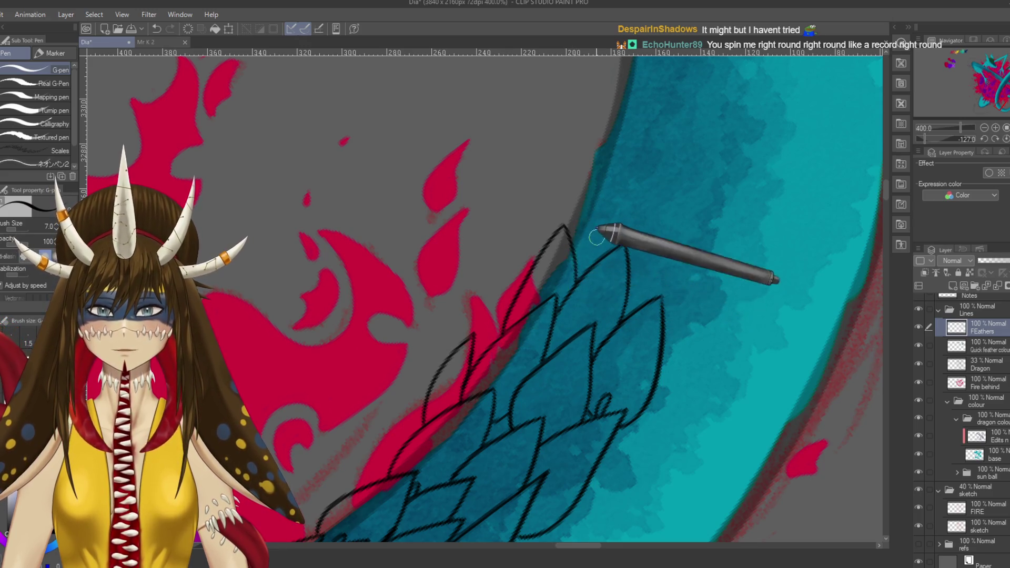
left_click_drag(591, 219, 559, 208)
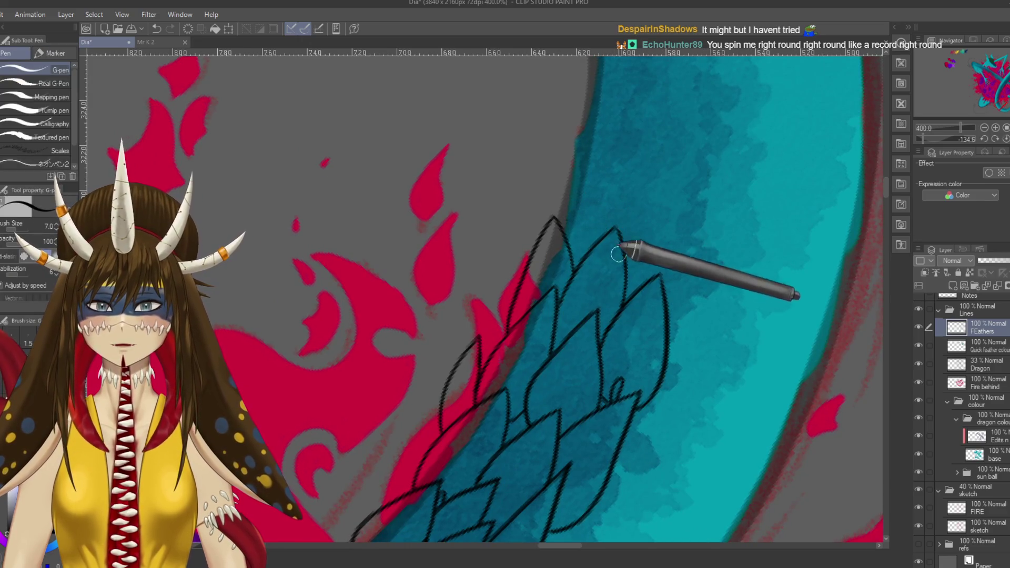
mouse_move(675, 308)
left_mouse_down()
mouse_move(684, 167)
mouse_move(629, 279)
left_mouse_up()
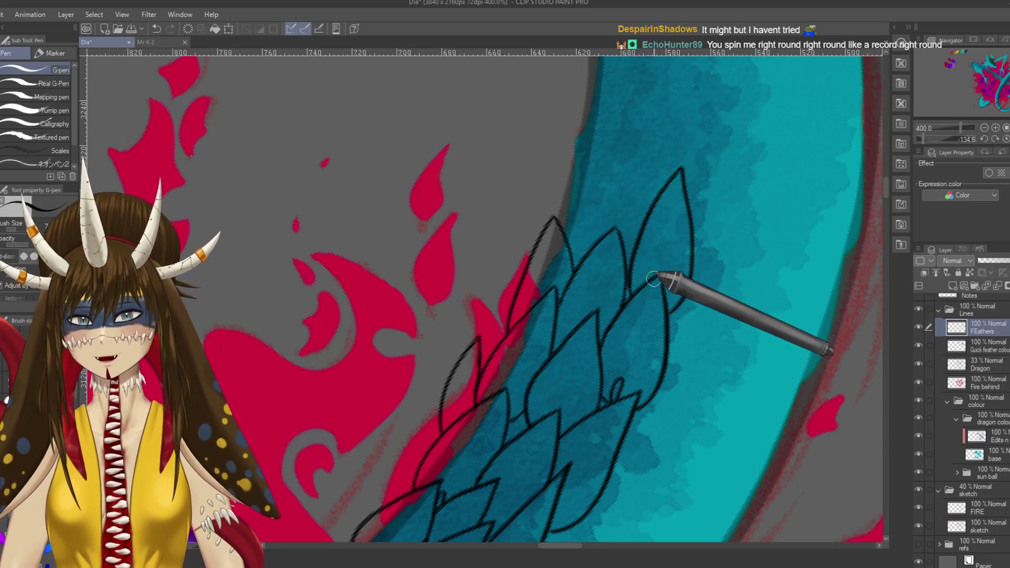
left_click_drag(619, 240, 532, 255)
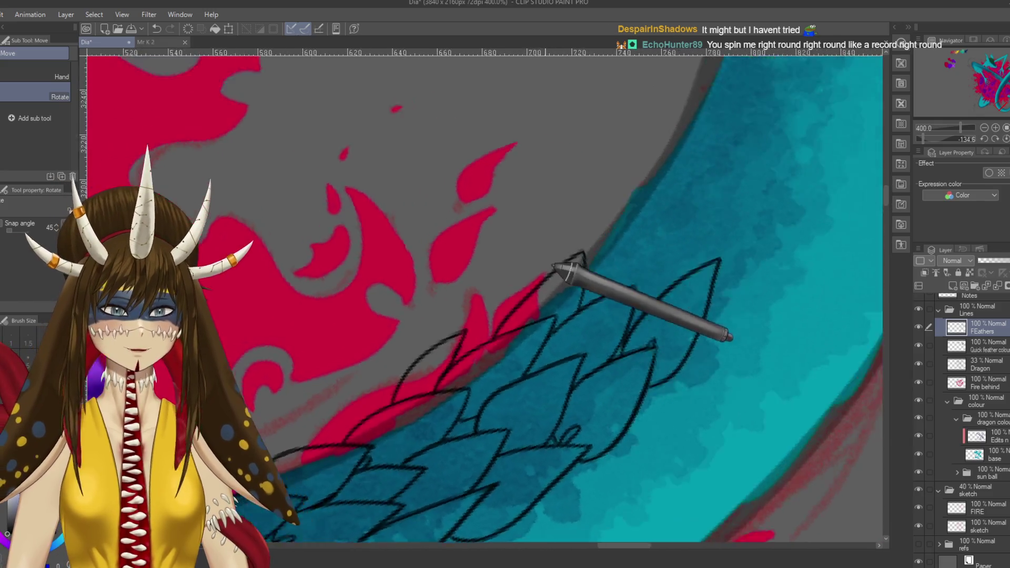
left_click_drag(454, 252, 484, 282)
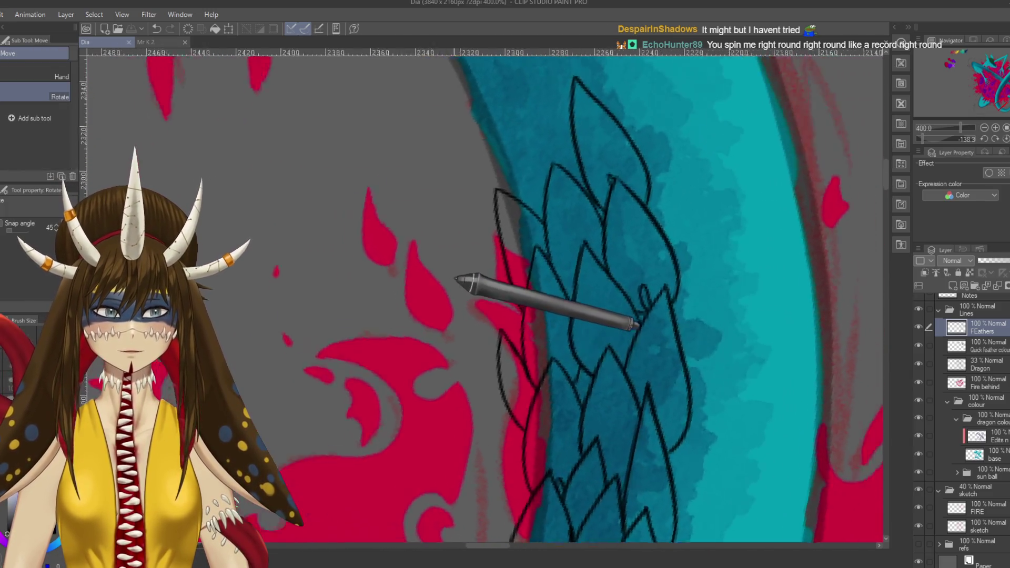
key("p")
left_click_drag(548, 259, 580, 285)
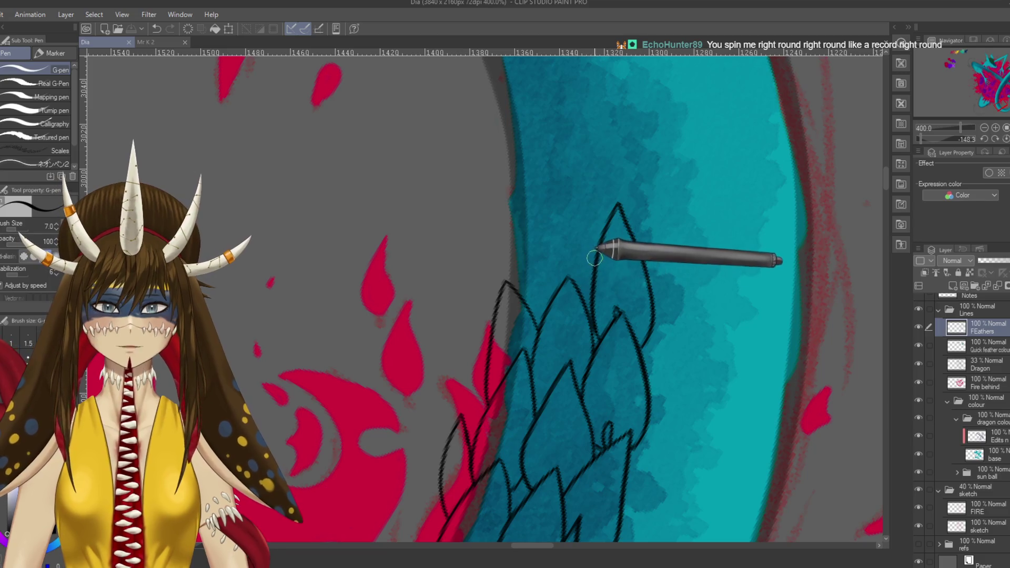
- Ink the top feather's edges along the outer tail, undoing two bad strokes and rotating the canvas
left_click_drag(554, 187, 594, 249)
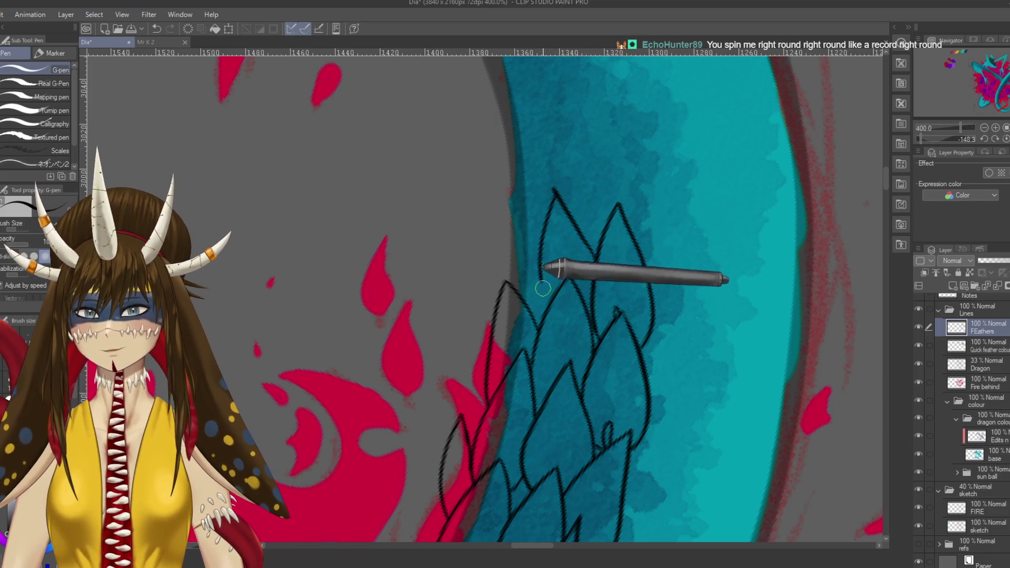
mouse_move(553, 190)
left_mouse_down()
mouse_move(545, 336)
mouse_move(573, 282)
left_mouse_up()
key("ctrl+z")
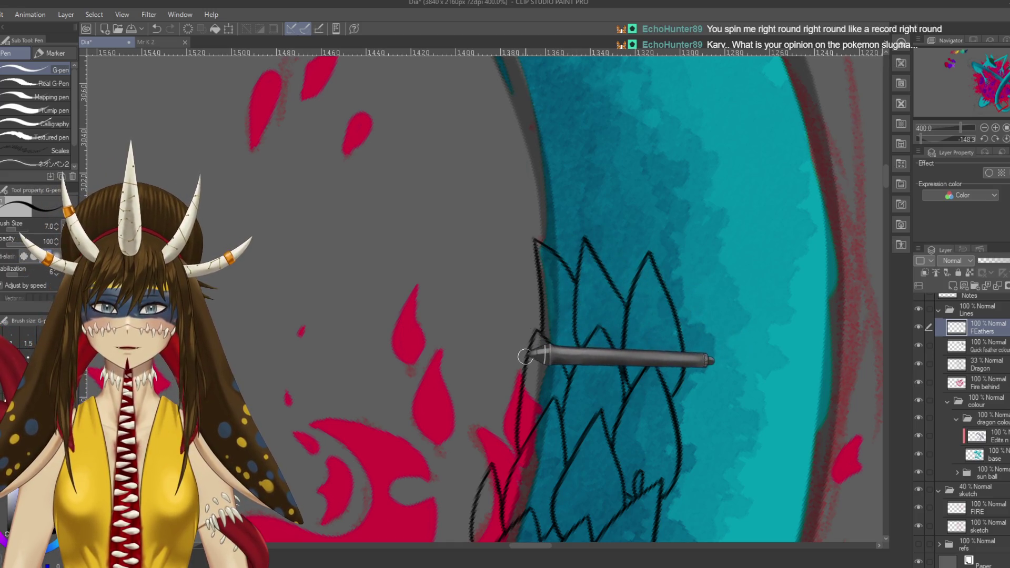
key("ctrl+z")
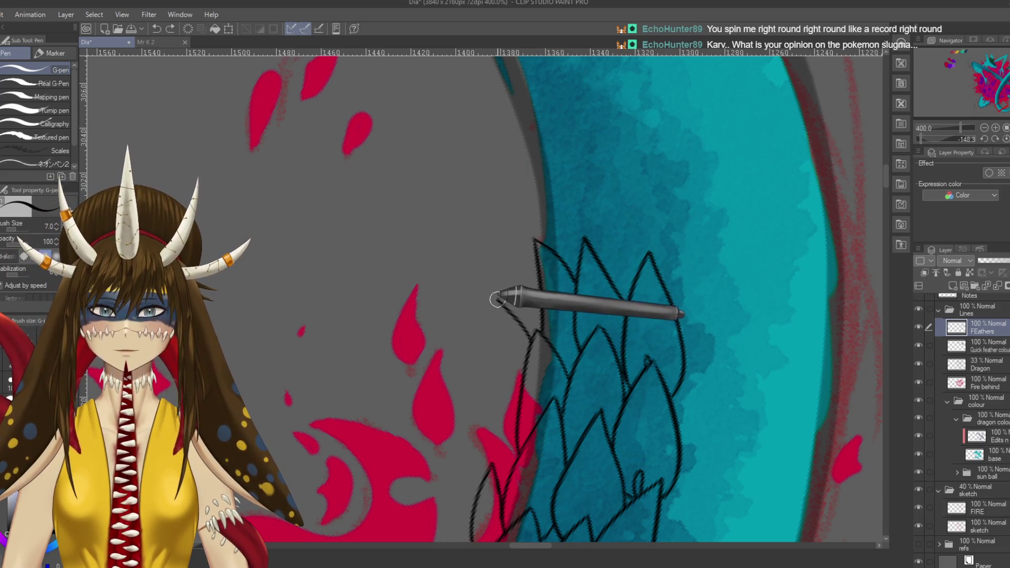
left_click_drag(497, 300, 543, 317)
key("r")
mouse_move(625, 221)
left_mouse_down()
mouse_move(637, 294)
mouse_move(654, 230)
mouse_move(609, 281)
left_mouse_up()
key("p")
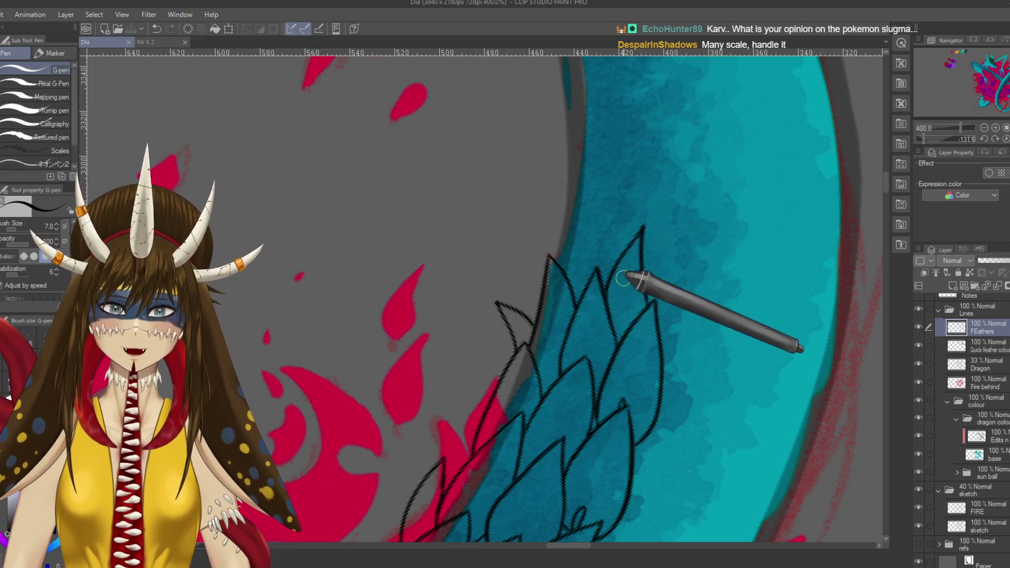
key("r")
mouse_move(605, 289)
left_mouse_down()
mouse_move(537, 247)
mouse_move(638, 278)
mouse_move(631, 316)
left_mouse_up()
- Ink a tall straight feather edge up the tail, hook its top down-left, and redraw its tip
key("p")
left_click_drag(618, 361, 627, 239)
key("ctrl+z")
left_click_drag(620, 362, 647, 218)
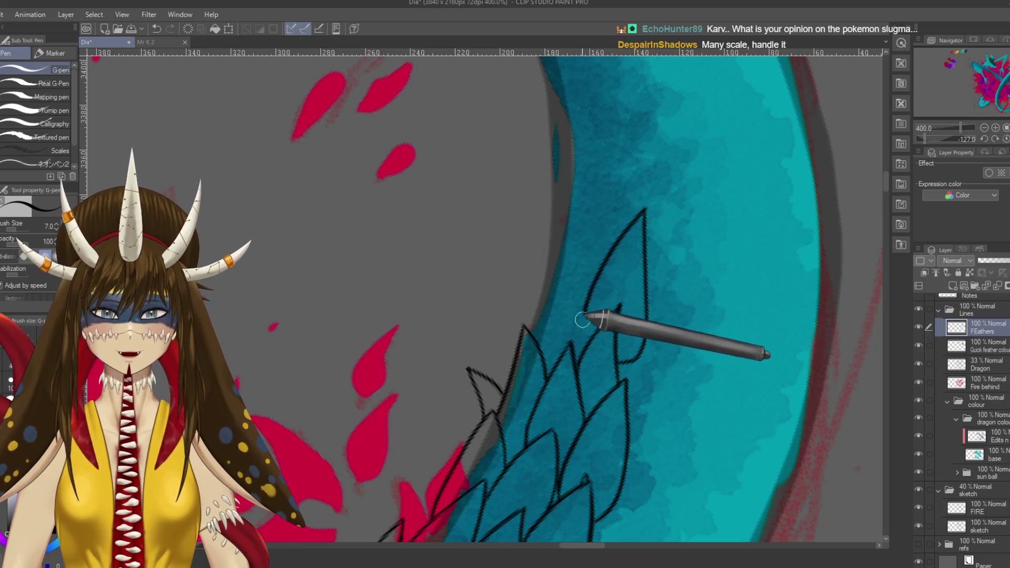
mouse_move(644, 209)
left_mouse_down()
mouse_move(625, 231)
mouse_move(586, 335)
left_mouse_up()
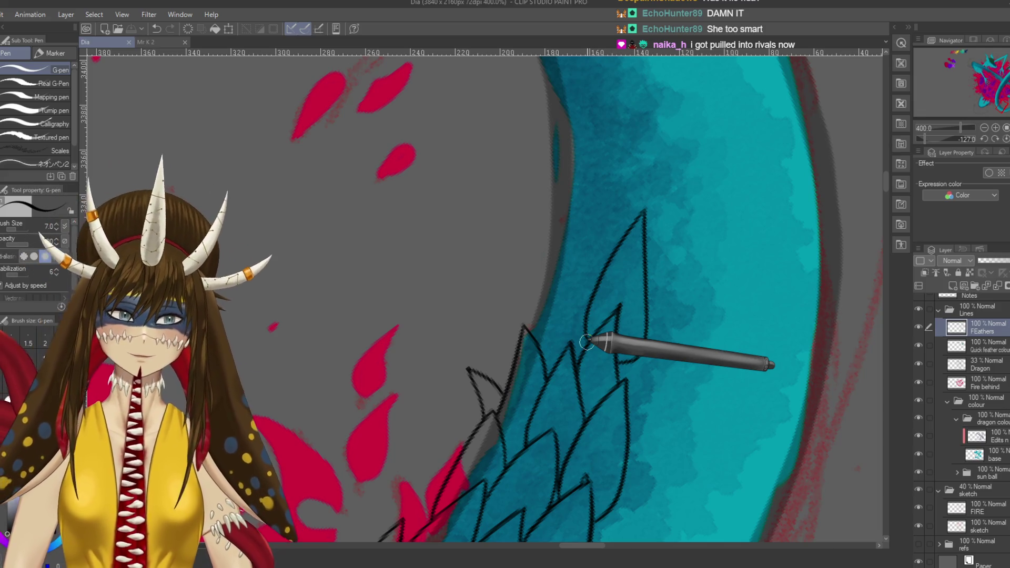
left_click_drag(571, 334, 596, 248)
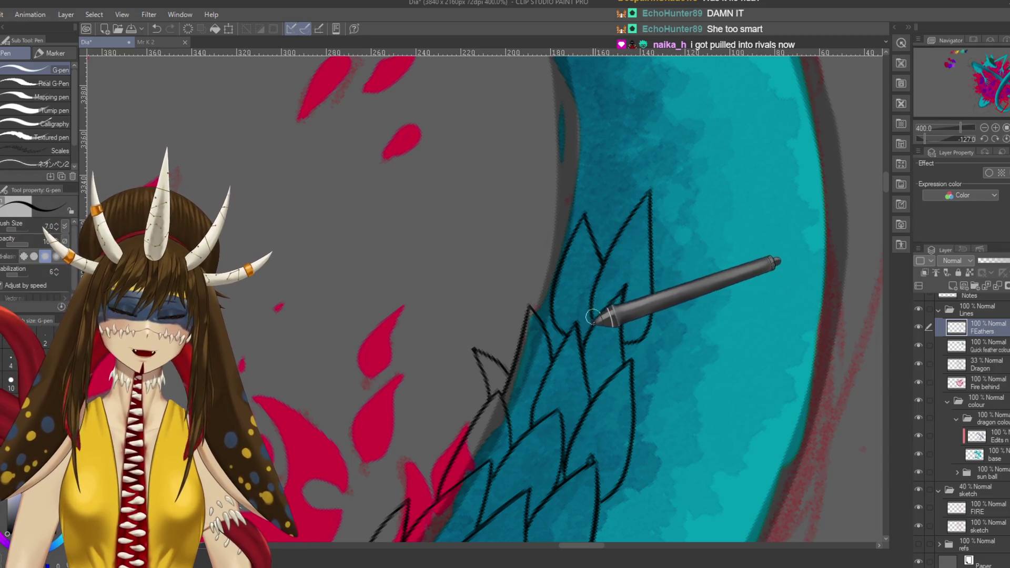
key("ctrl+z")
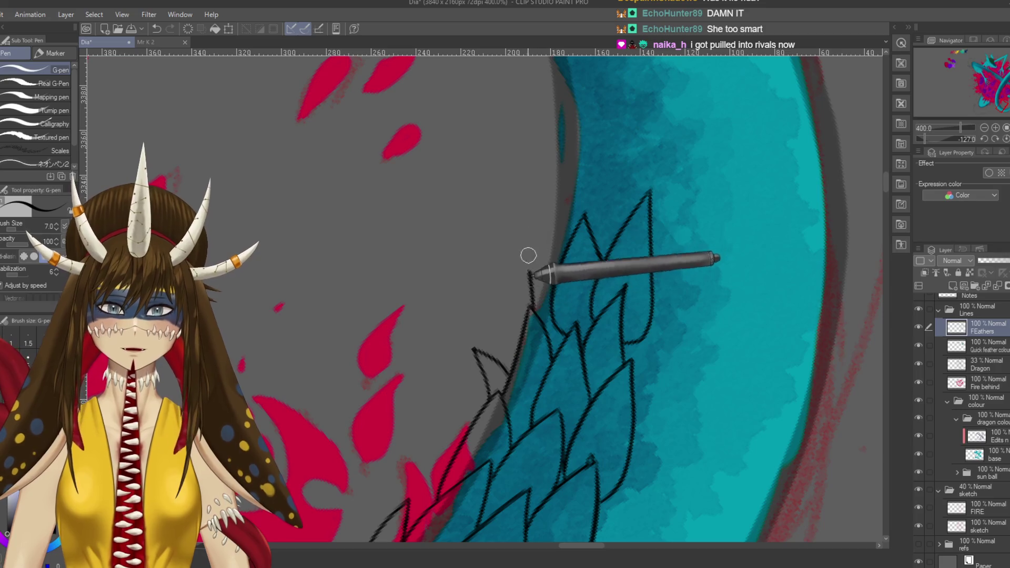
left_click_drag(536, 311, 550, 264)
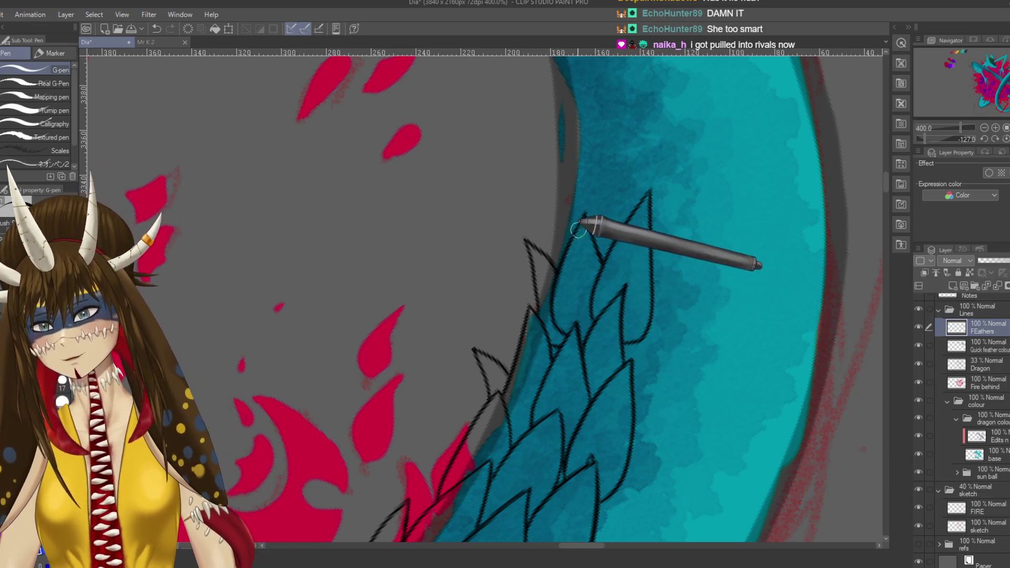
mouse_move(649, 219)
left_mouse_down()
mouse_move(599, 385)
mouse_move(577, 239)
mouse_move(576, 350)
left_mouse_up()
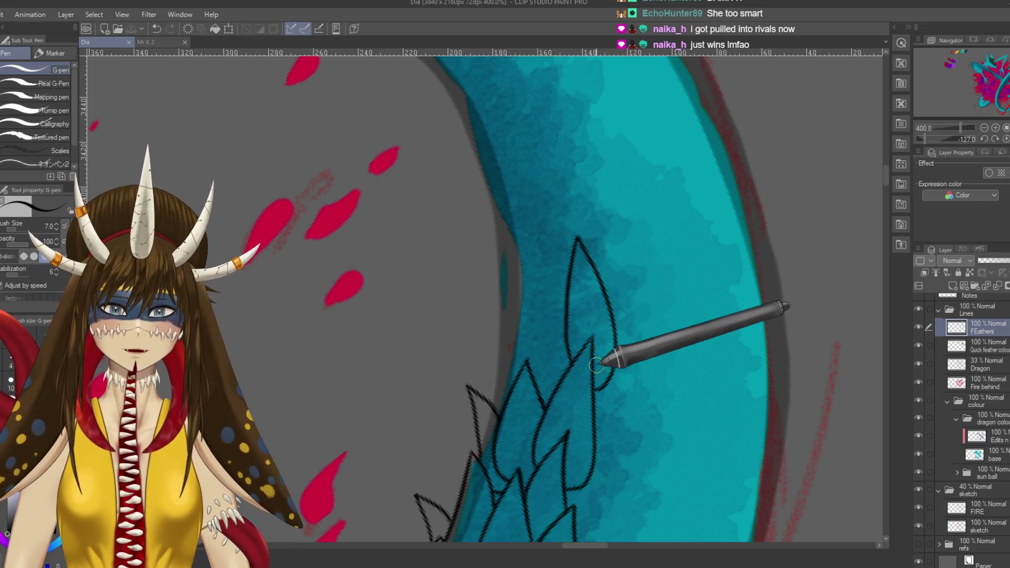
- Draw feather outlines left of the big feather along the tail edge and save the drawing
key("ctrl+z")
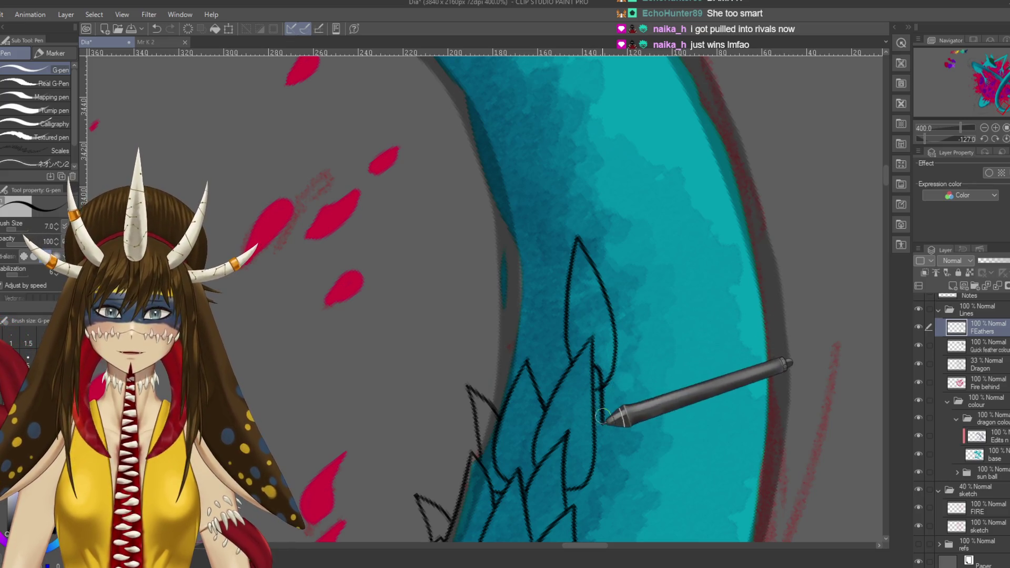
key("e")
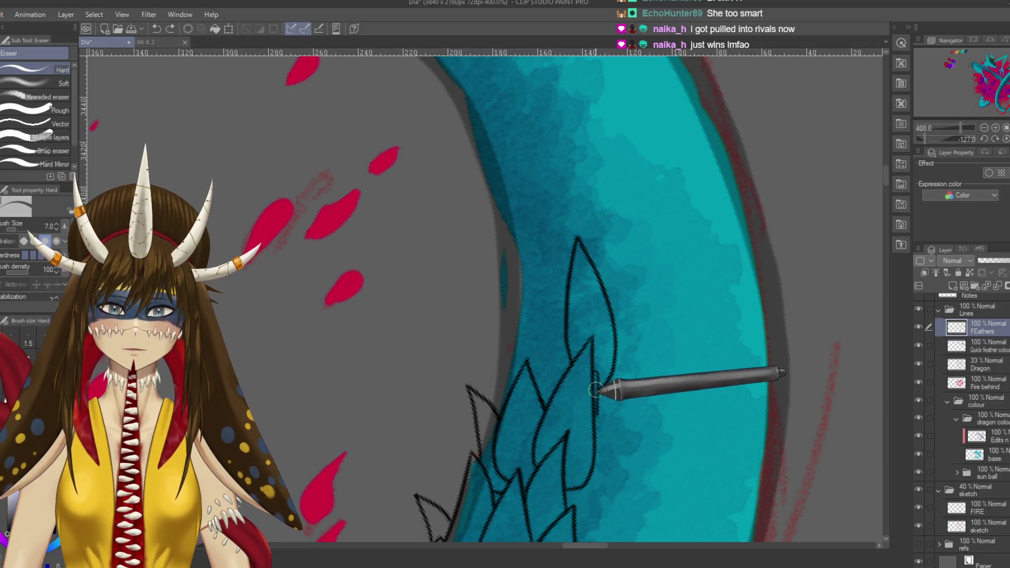
key("p")
key("ctrl+y")
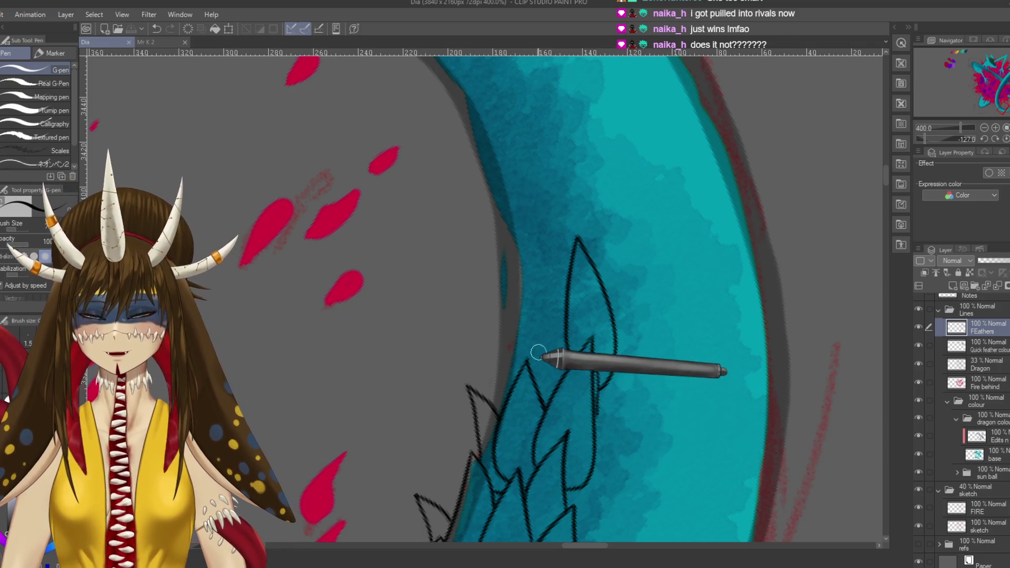
left_click_drag(531, 368, 565, 298)
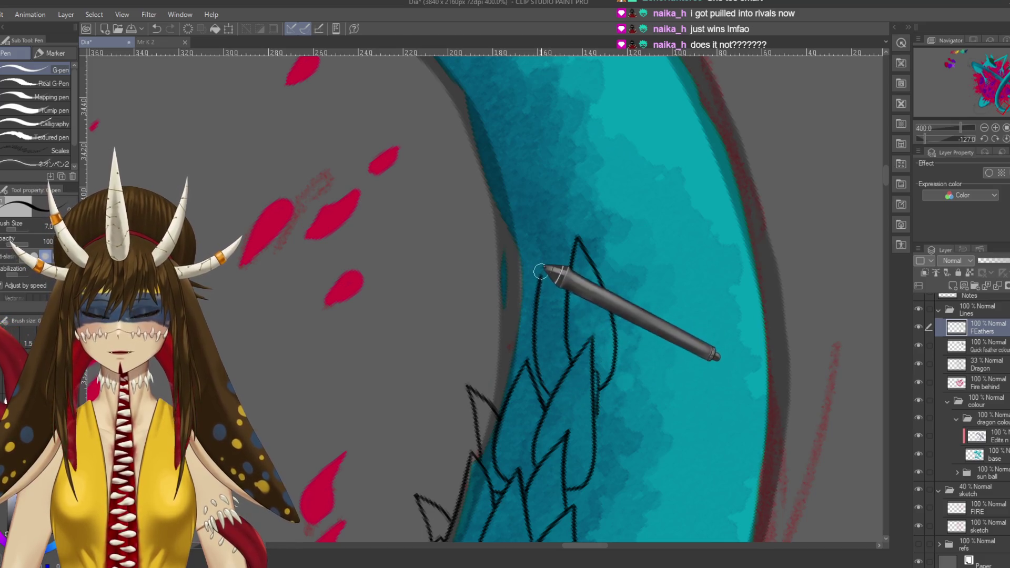
left_click_drag(574, 362, 618, 331)
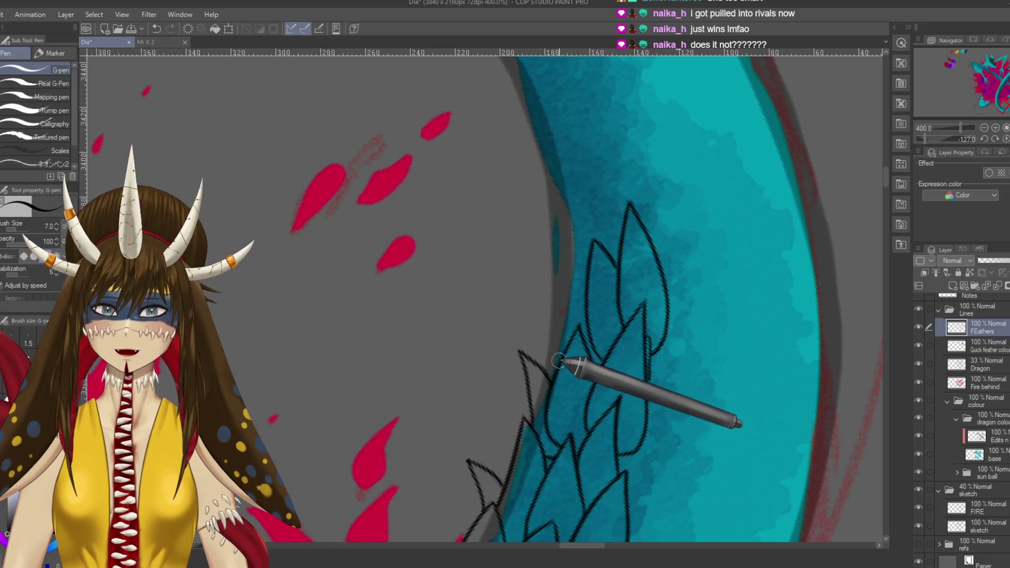
left_click_drag(559, 249, 593, 293)
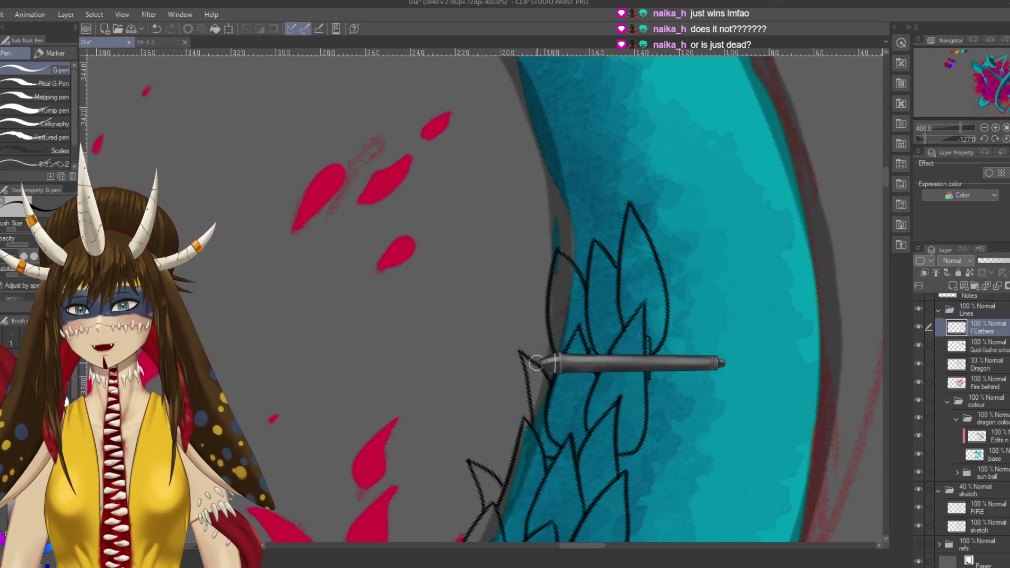
left_click_drag(539, 363, 534, 274)
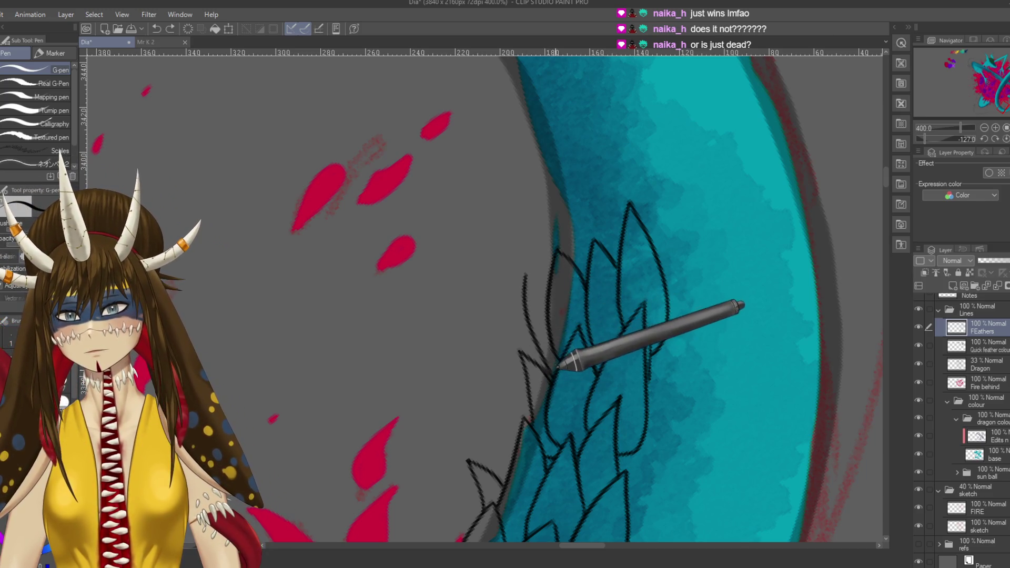
key("ctrl+z")
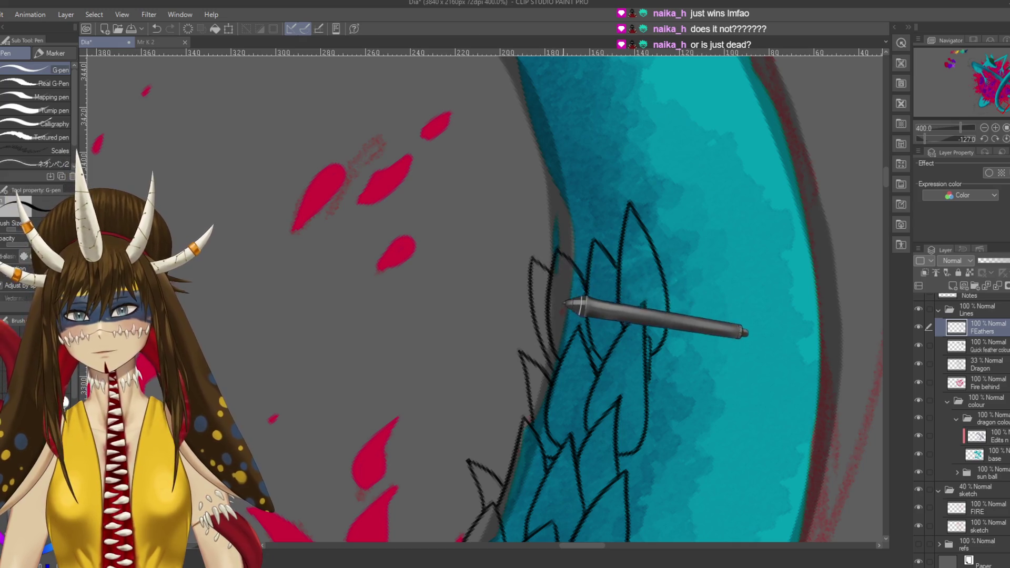
key("ctrl+s")
mouse_move(605, 268)
left_mouse_down()
mouse_move(638, 251)
mouse_move(616, 318)
left_mouse_up()
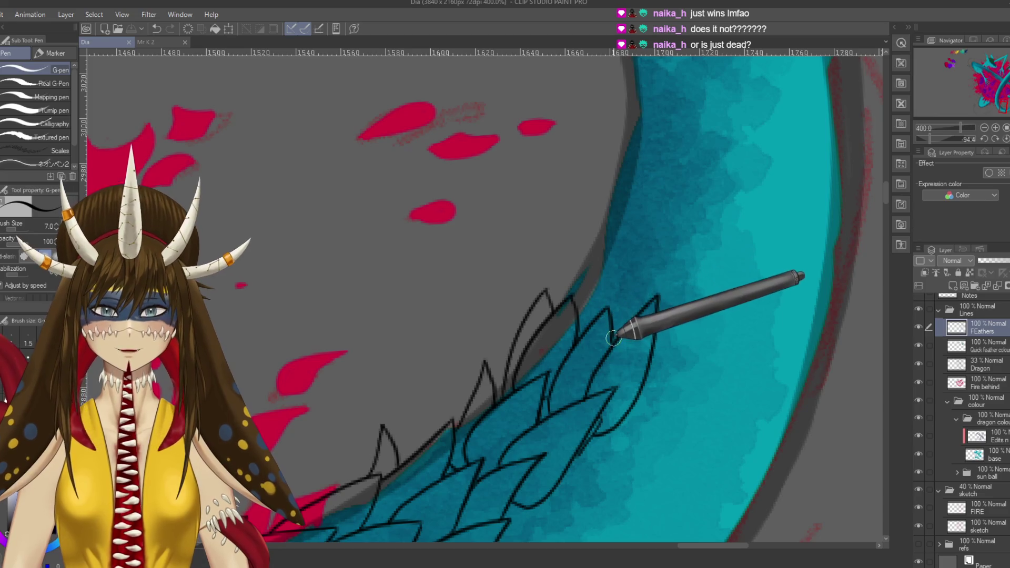
- Draw a leaf-shaped feather and a second outline up the tail's inner edge, removing a stray stroke
left_click_drag(648, 287, 581, 384)
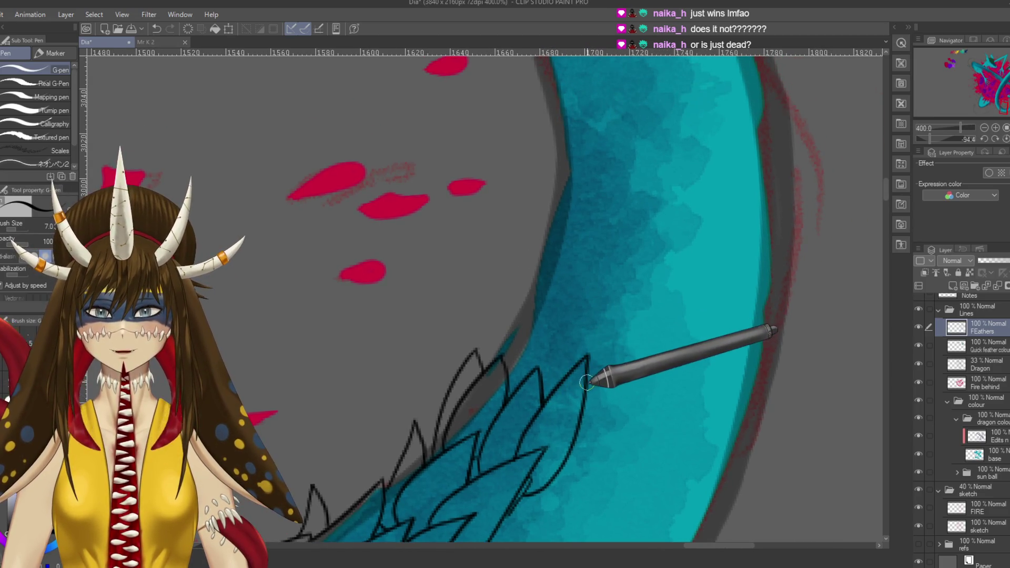
left_click_drag(614, 337, 561, 358)
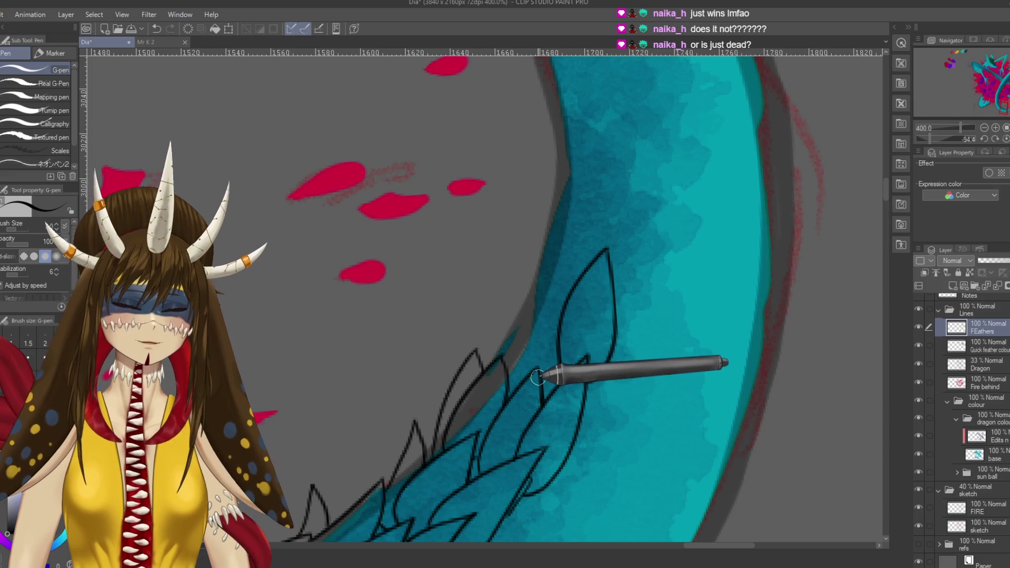
left_click_drag(513, 354, 566, 320)
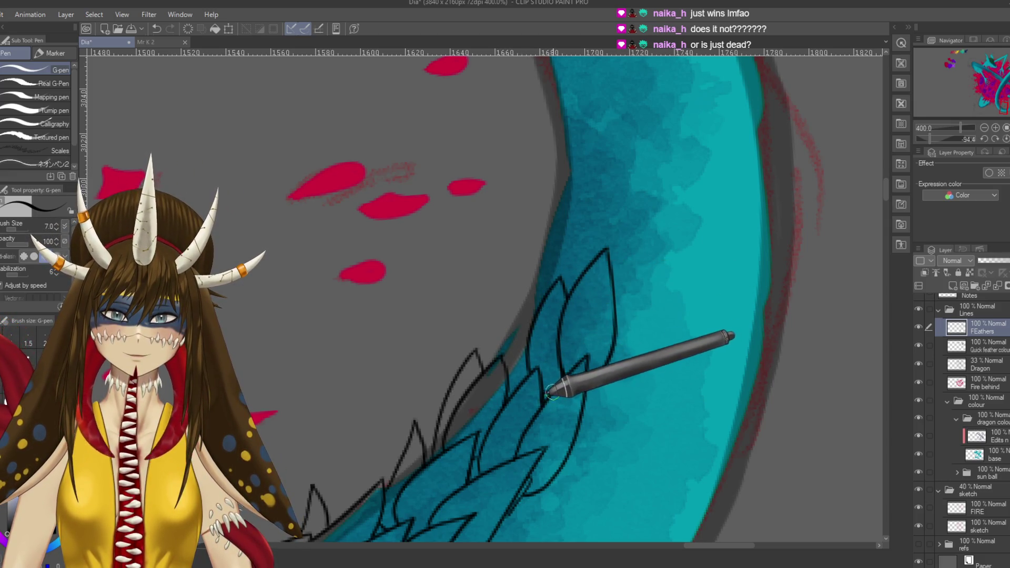
key("ctrl+z")
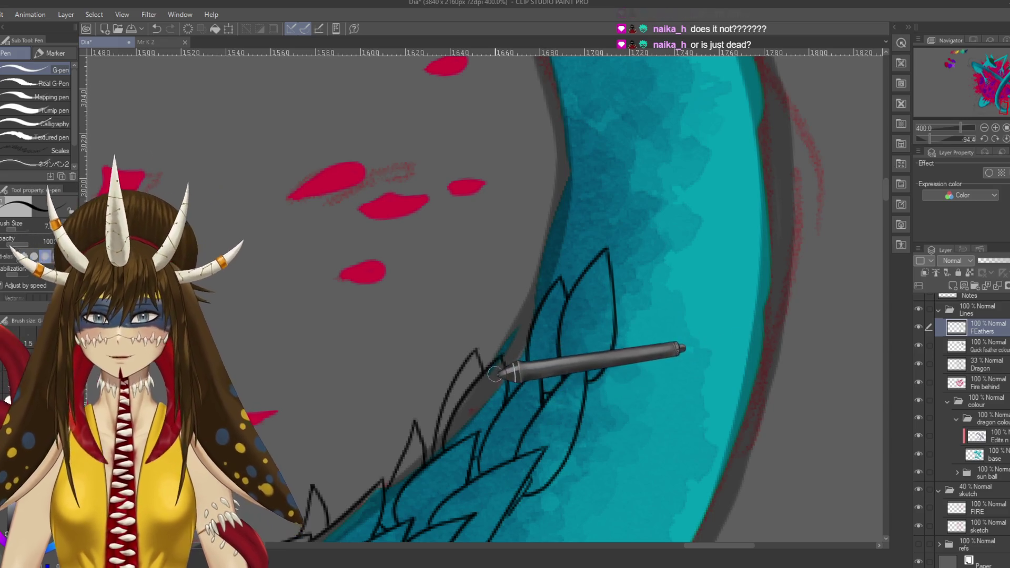
left_click_drag(488, 363, 542, 296)
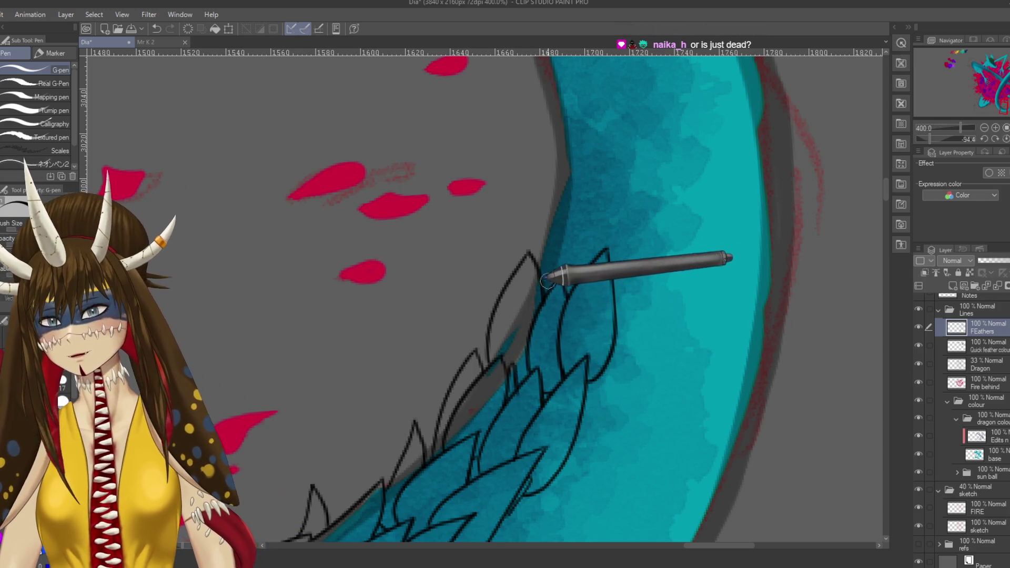
mouse_move(568, 294)
left_mouse_down()
mouse_move(597, 352)
mouse_move(575, 338)
left_mouse_up()
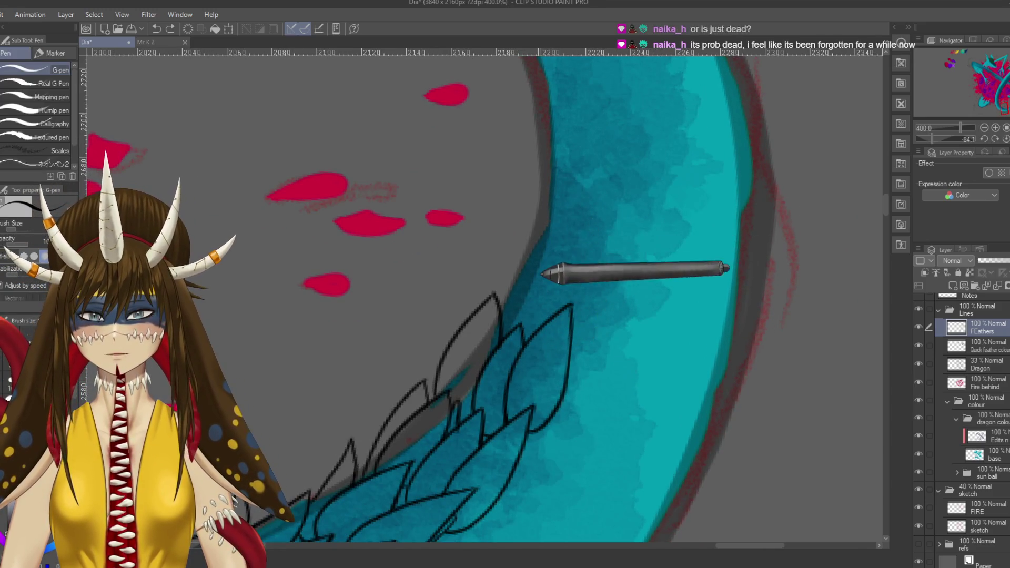
mouse_move(572, 346)
left_mouse_down()
mouse_move(609, 296)
mouse_move(598, 226)
mouse_move(550, 316)
left_mouse_up()
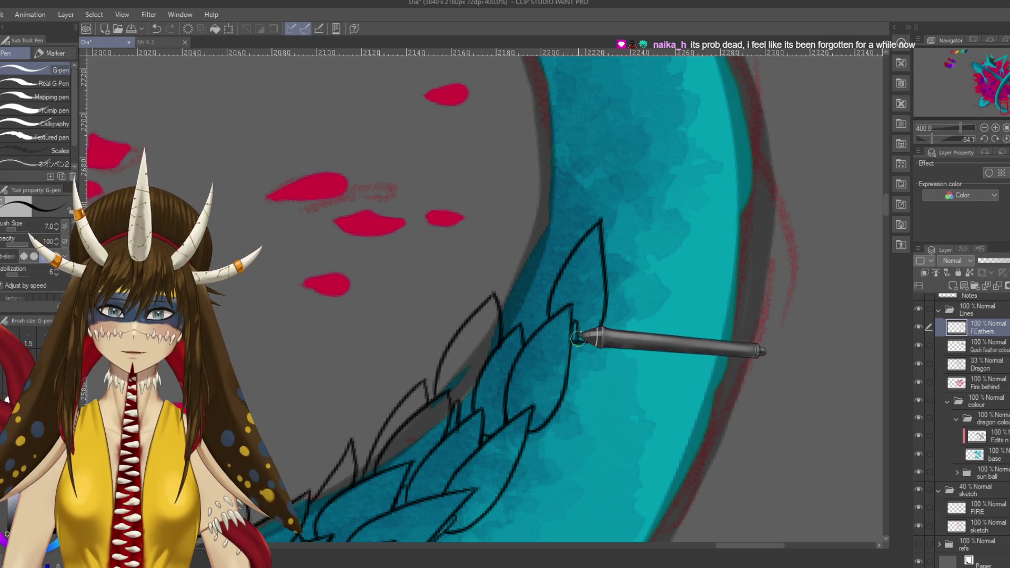
- Ink another feather's left edge and an outline above the others, then rotate further up the tail
key("e")
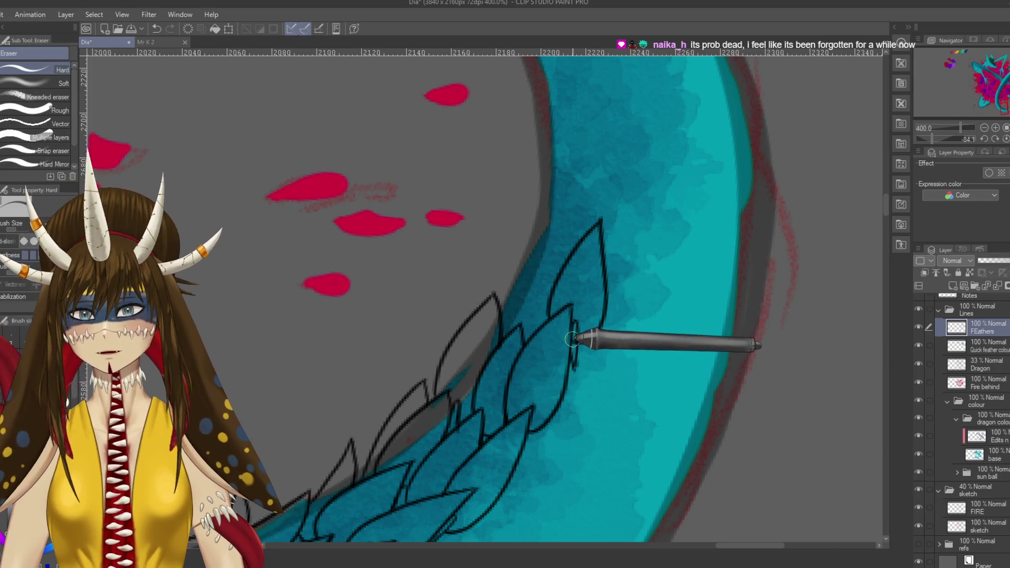
key("p")
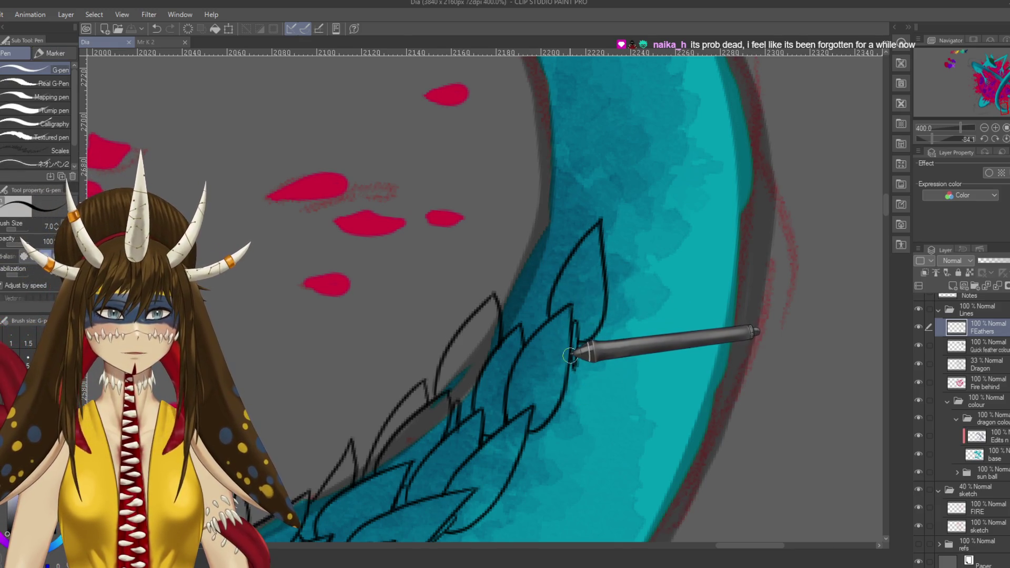
scroll(543, 310, "up", 1)
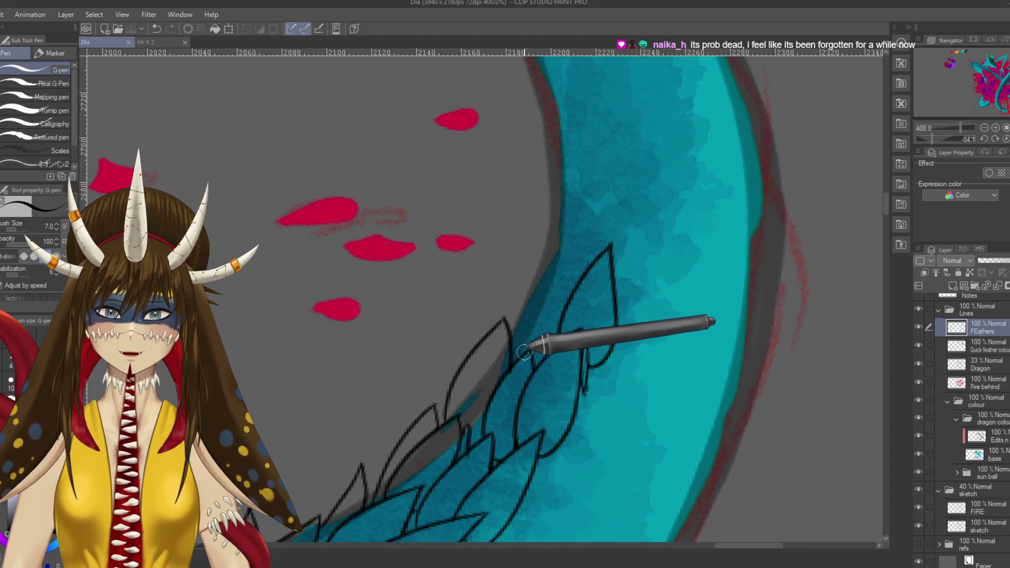
mouse_move(519, 337)
left_mouse_down()
mouse_move(559, 248)
mouse_move(575, 292)
left_mouse_up()
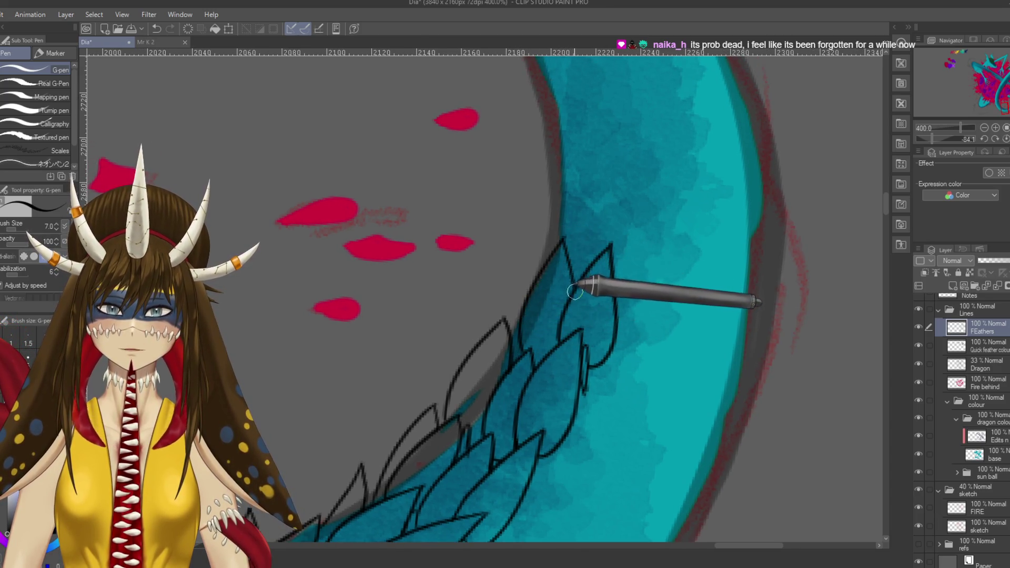
mouse_move(489, 312)
left_mouse_down()
mouse_move(520, 227)
mouse_move(537, 270)
left_mouse_up()
key("e")
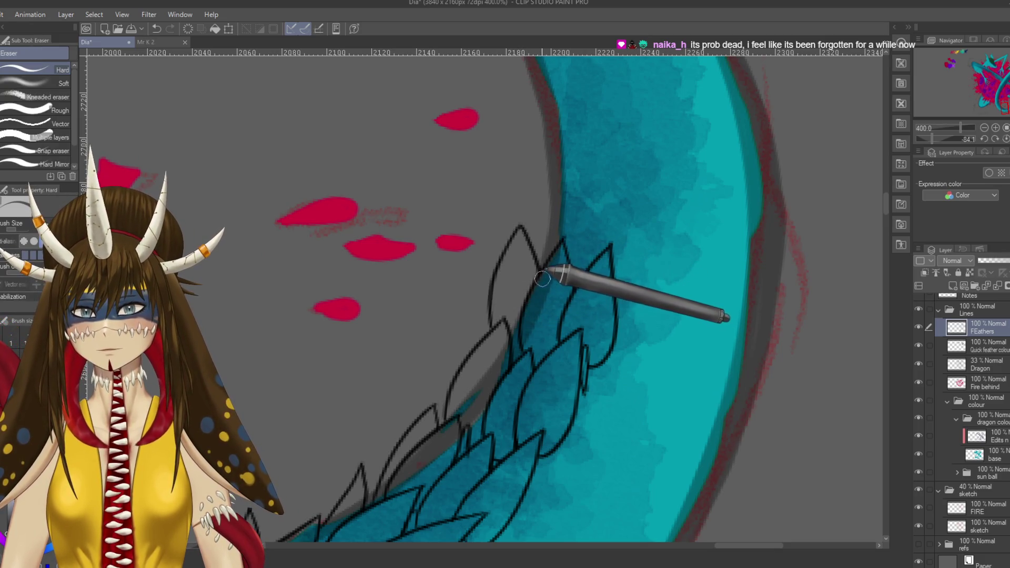
left_click_drag(636, 180, 497, 339)
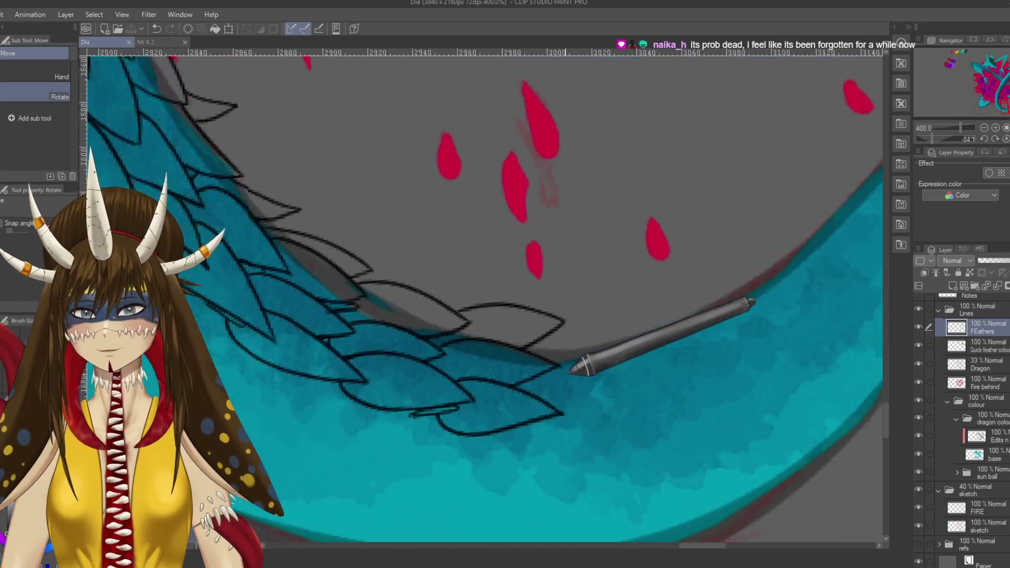
key("p")
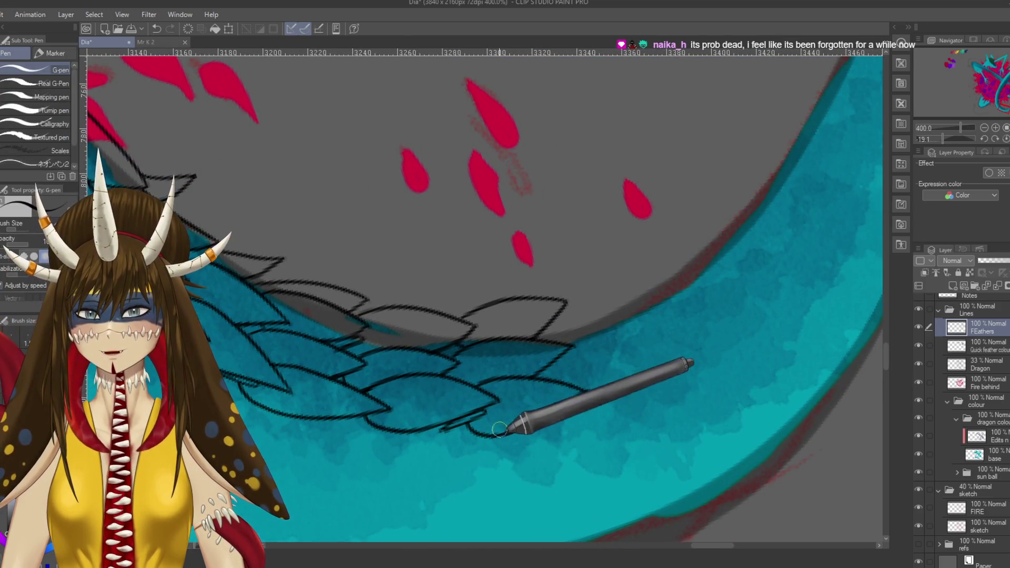
key("r")
left_click_drag(563, 254, 507, 225)
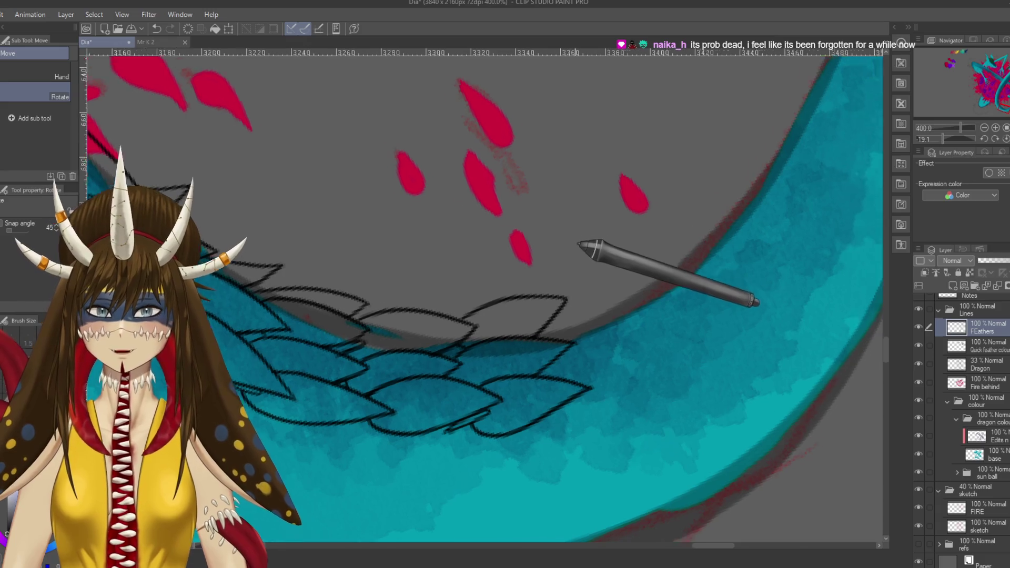
mouse_move(575, 157)
left_mouse_down()
mouse_move(546, 397)
mouse_move(607, 226)
left_mouse_up()
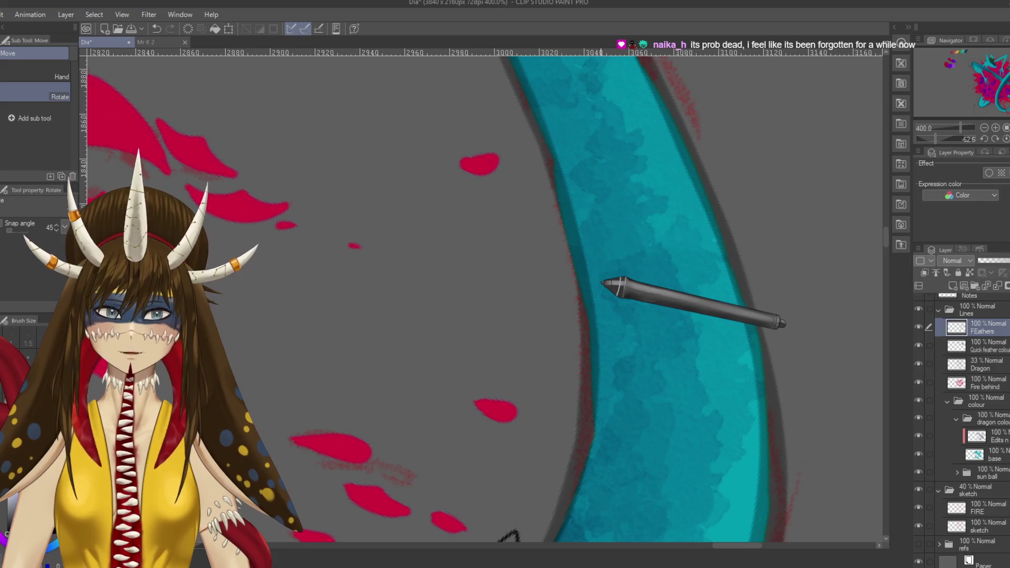
- Save the drawing, then ink a top feather rising from the tip and close its left side
scroll(602, 284, "down", 10)
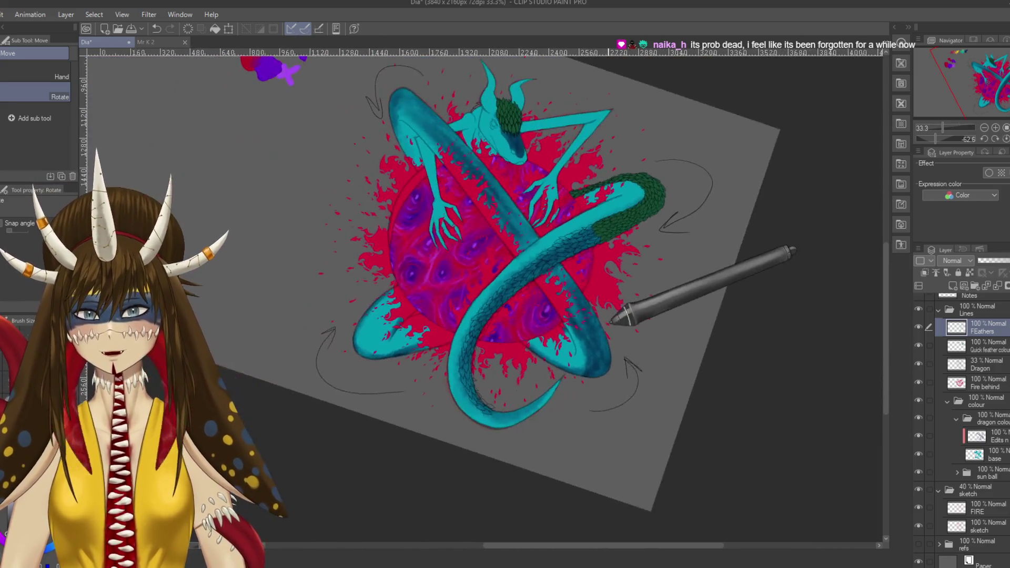
mouse_move(610, 323)
left_mouse_down()
mouse_move(361, 266)
mouse_move(319, 339)
mouse_move(400, 444)
mouse_move(380, 497)
mouse_move(613, 350)
left_mouse_up()
scroll(400, 432, "up", 4)
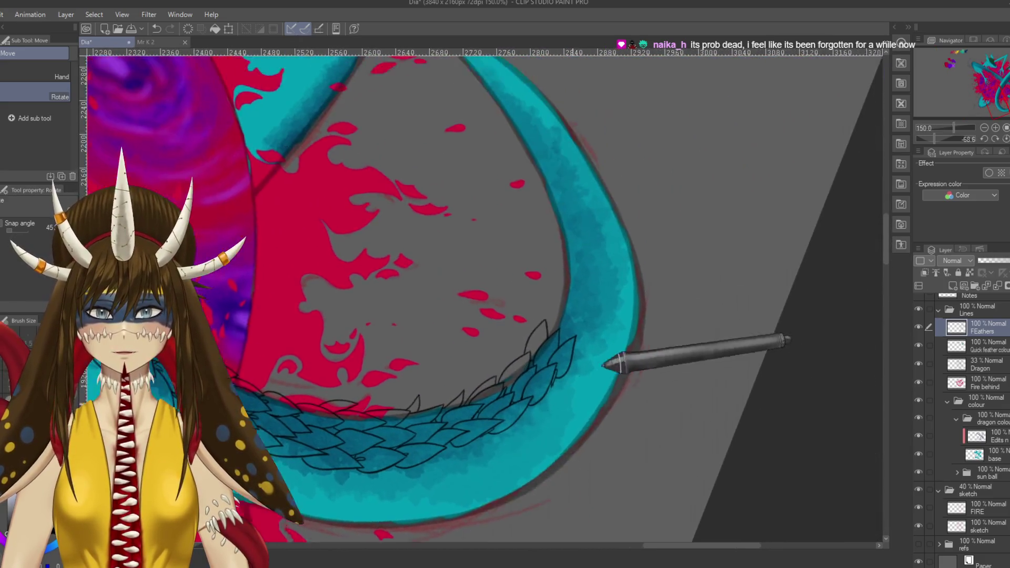
scroll(559, 417, "up", 1)
scroll(551, 421, "up", 1)
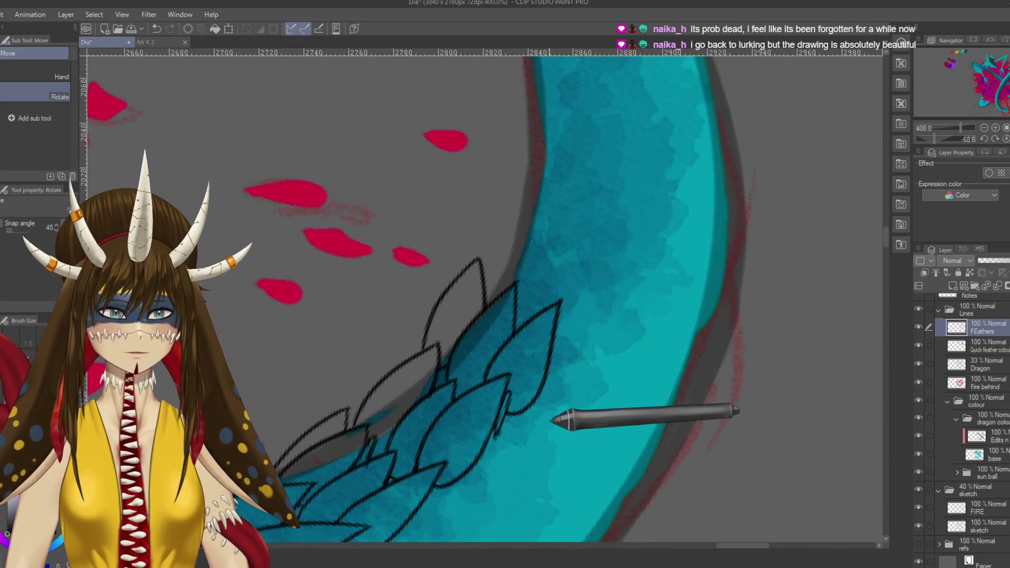
key("ctrl+s")
left_click_drag(610, 318, 619, 342)
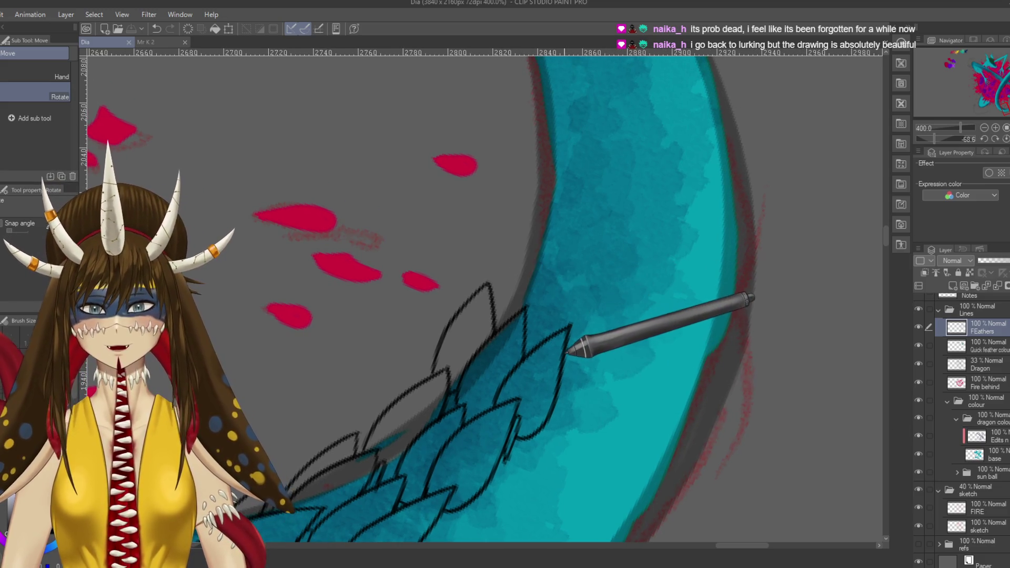
key("p")
left_click_drag(562, 359, 582, 246)
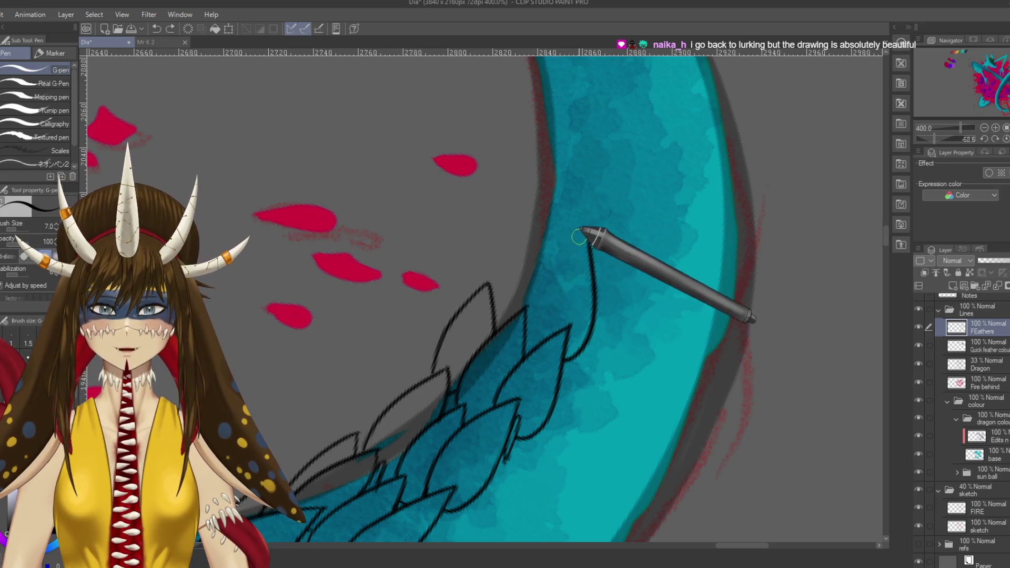
left_click_drag(582, 243, 545, 341)
- Add three more leaf-shaped feather outlines along the tail edge and save again
mouse_move(624, 217)
left_mouse_down()
mouse_move(640, 226)
mouse_move(658, 202)
mouse_move(673, 209)
left_mouse_up()
left_click(689, 189)
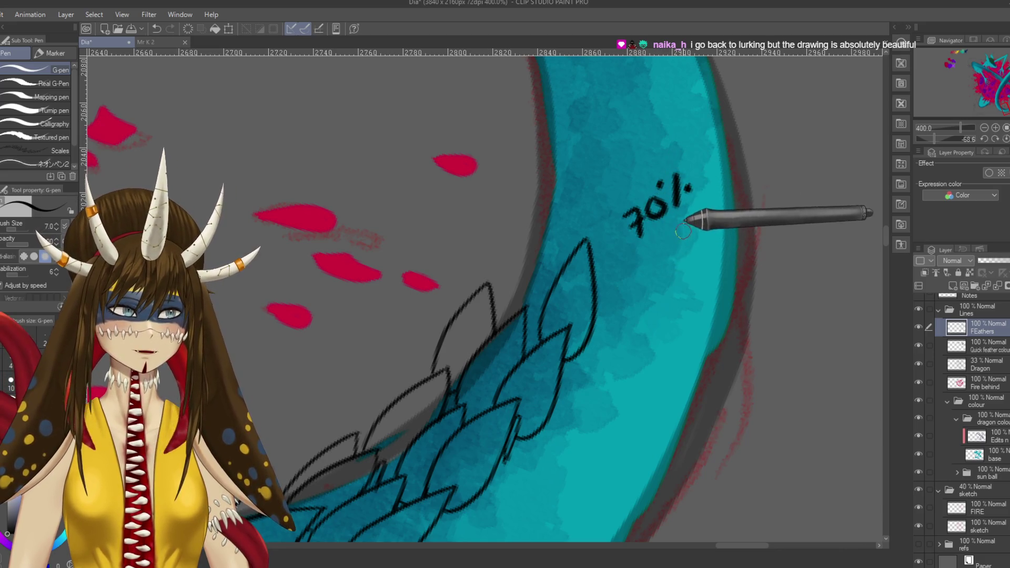
key("ctrl+z")
key("ctrl+z")
key("ctrl+z")
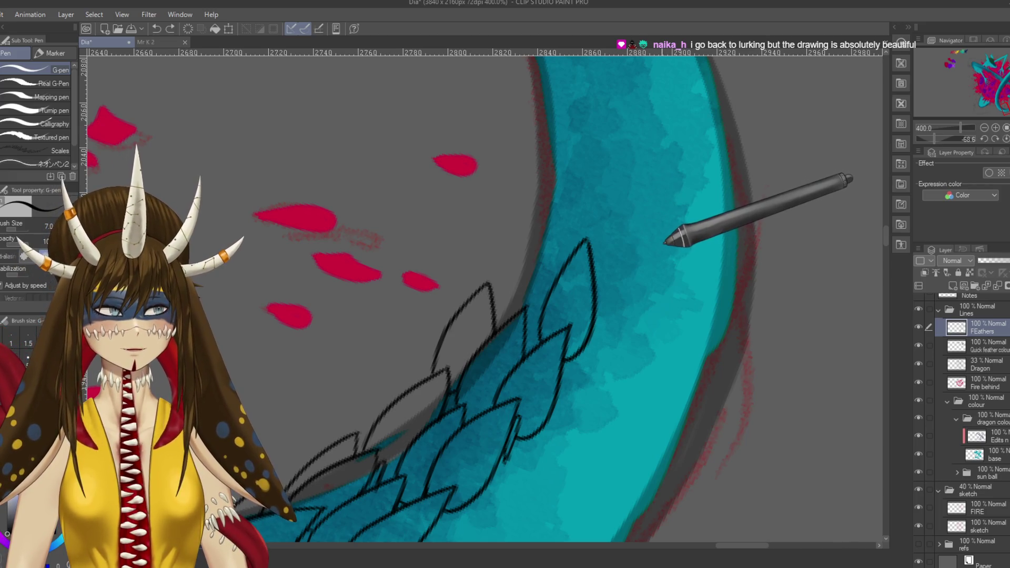
left_click_drag(510, 315, 559, 258)
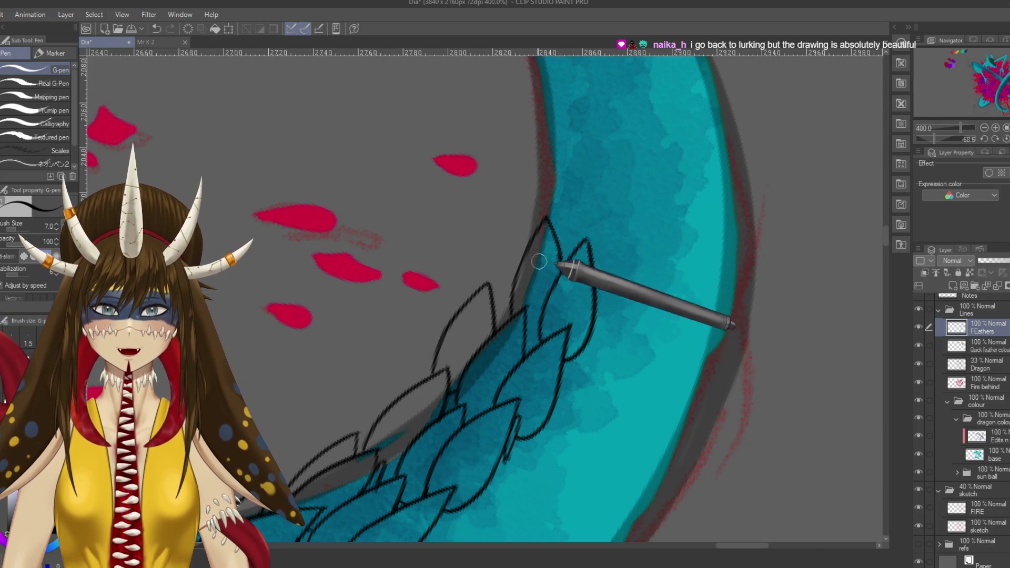
mouse_move(463, 299)
left_mouse_down()
mouse_move(477, 205)
mouse_move(514, 278)
left_mouse_up()
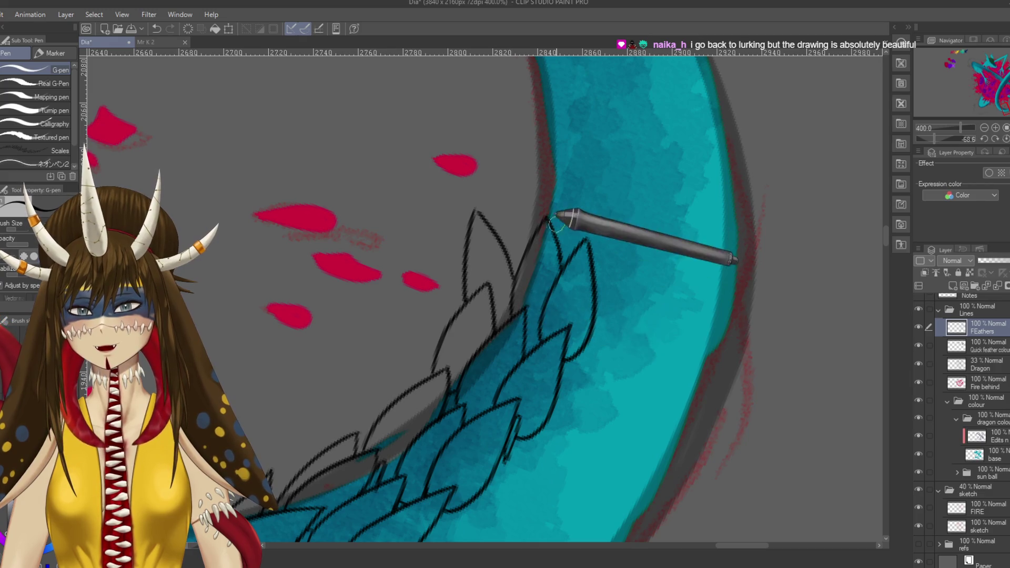
mouse_move(597, 278)
left_mouse_down()
mouse_move(614, 175)
mouse_move(573, 253)
left_mouse_up()
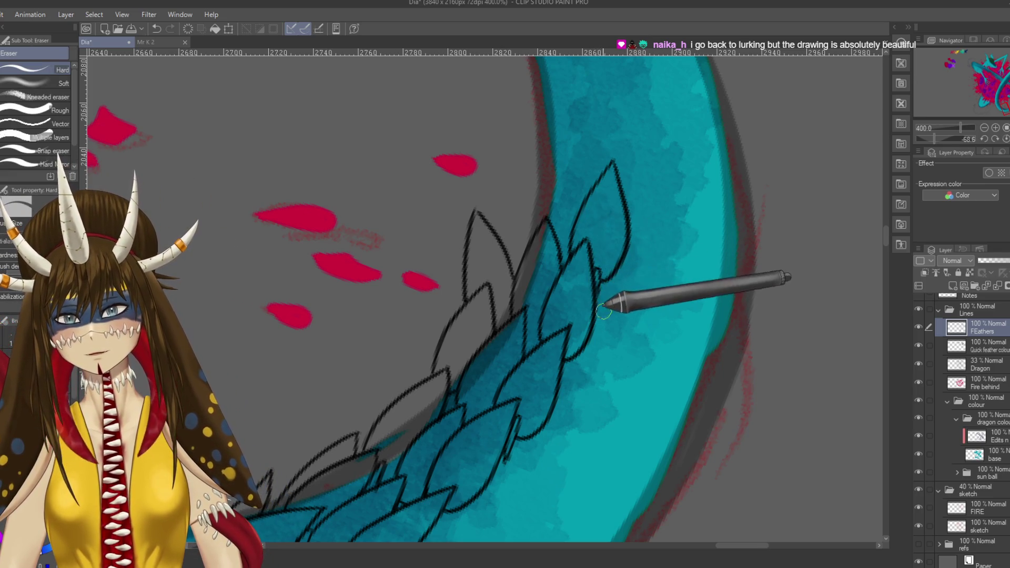
key("p")
key("ctrl+s")
left_click_drag(647, 305, 640, 369)
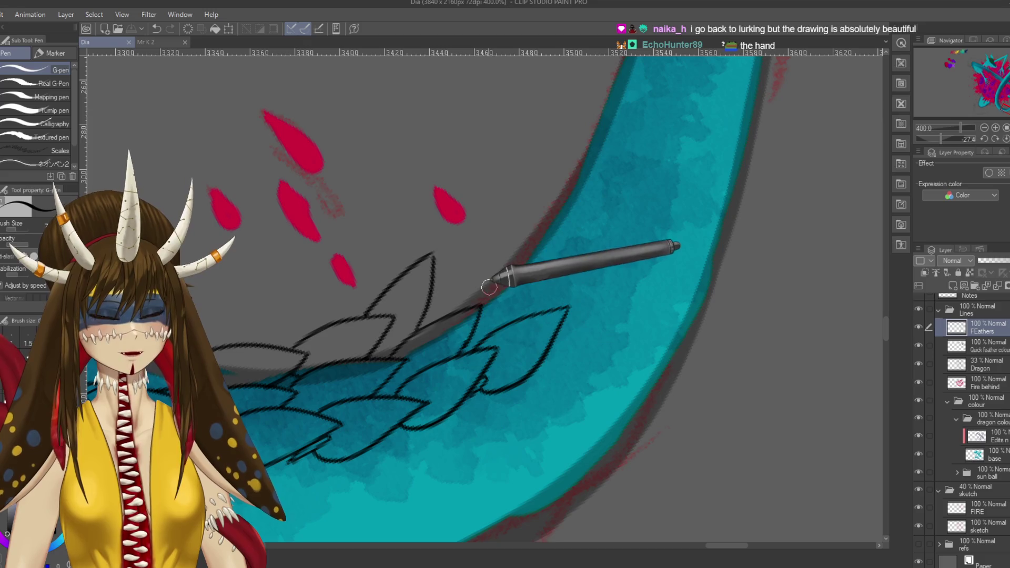
- Remove a stray dot, then ink one pointed feather outline from base to tip and back
left_click(603, 248)
key("ctrl+z")
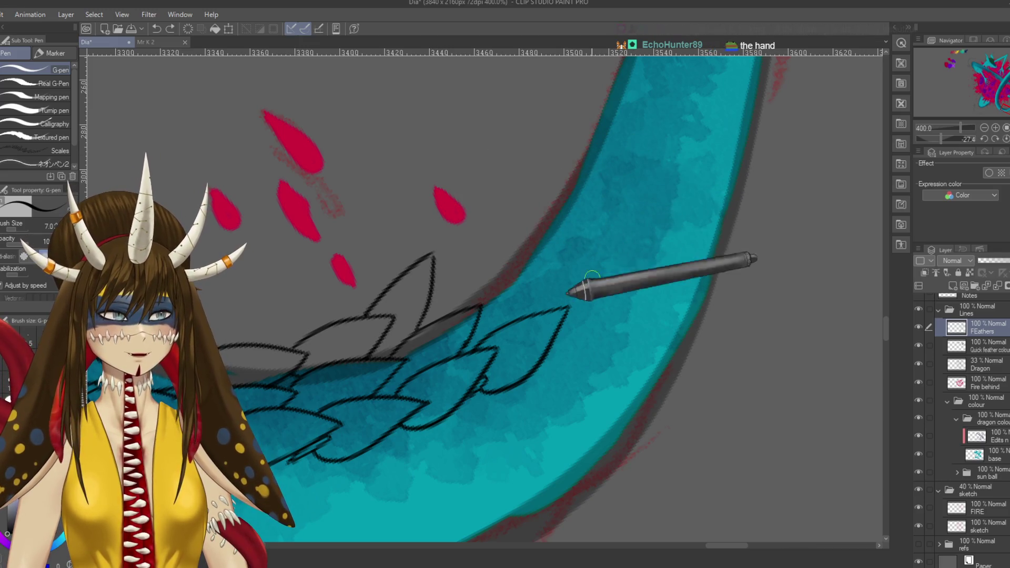
left_click_drag(532, 319, 575, 267)
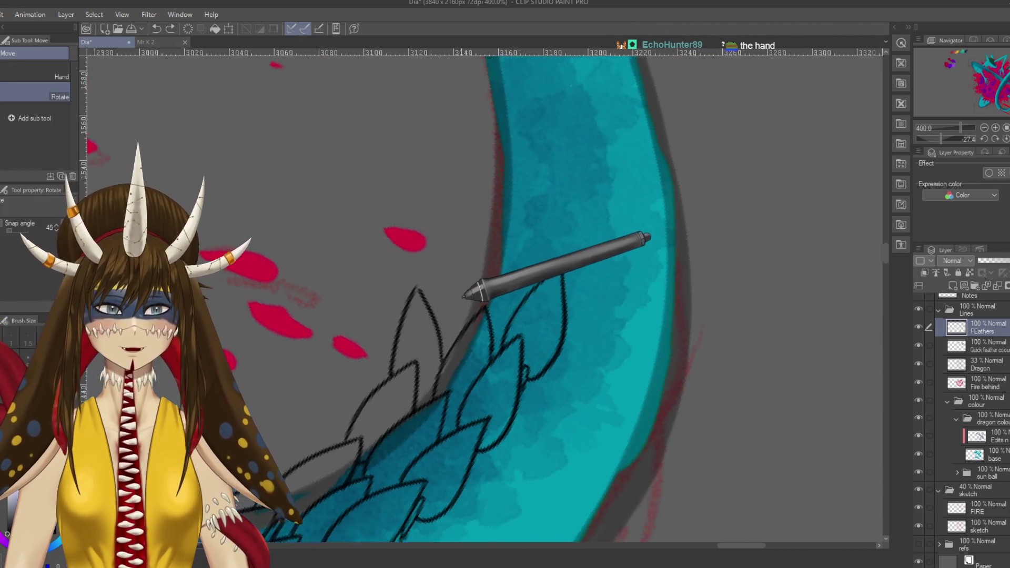
mouse_move(583, 405)
left_mouse_down()
mouse_move(623, 275)
mouse_move(562, 380)
left_mouse_up()
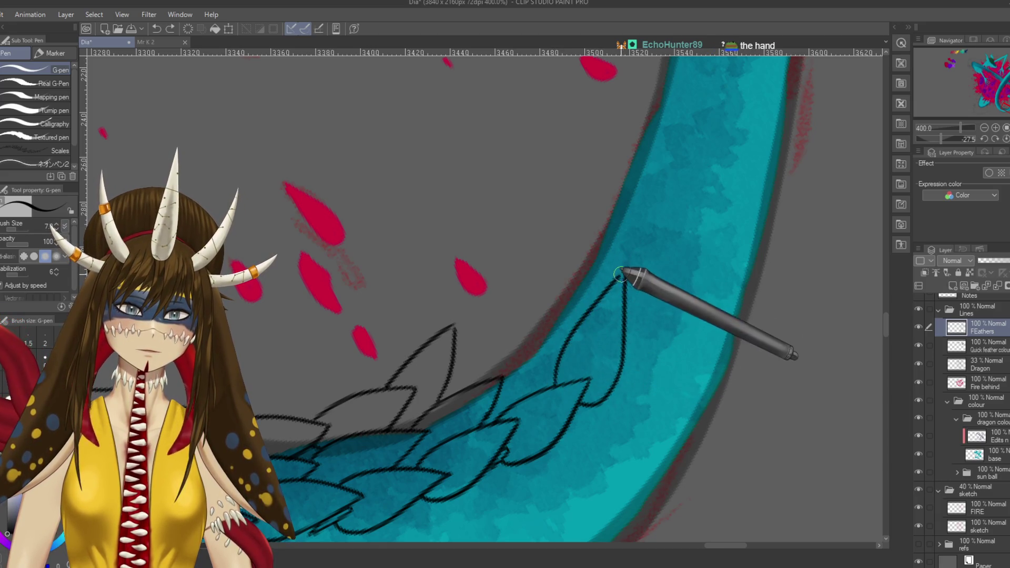
left_click_drag(626, 271, 558, 383)
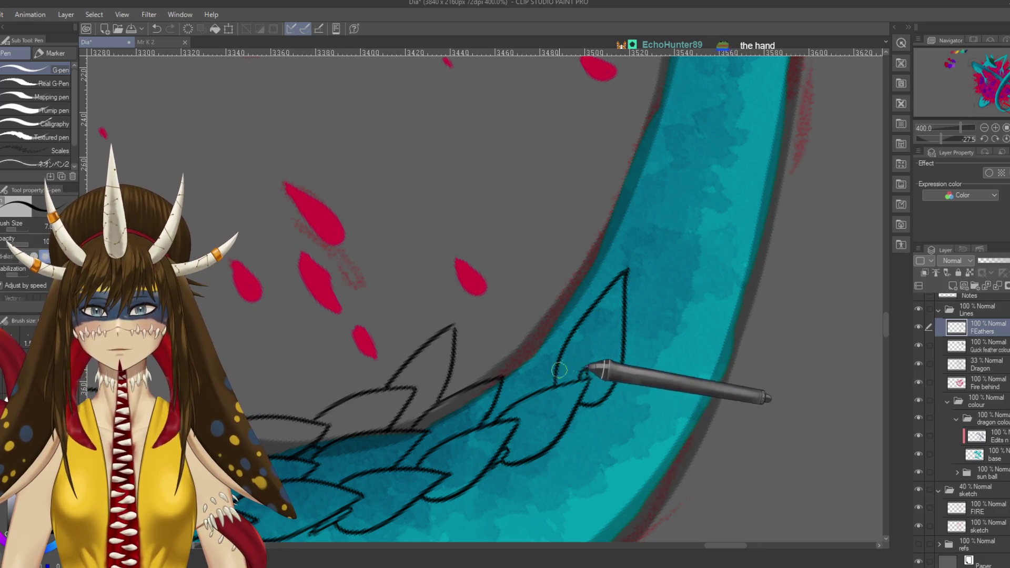
- Add two more feather outlines along the tail and ink a feather's lower curve at a new angle
left_click_drag(495, 375, 581, 321)
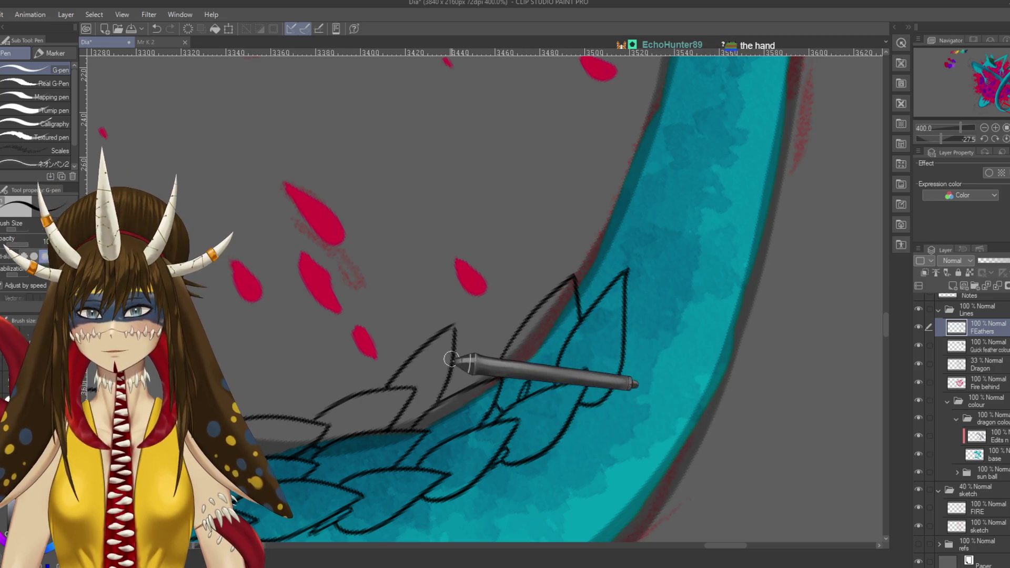
left_click_drag(458, 341, 502, 363)
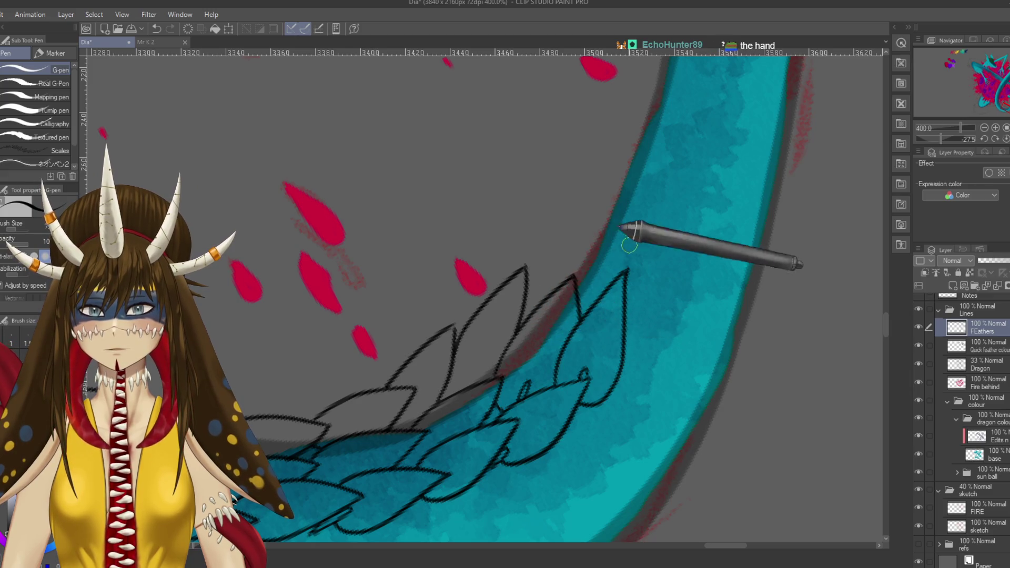
key("r")
left_click_drag(676, 241, 603, 378)
key("p")
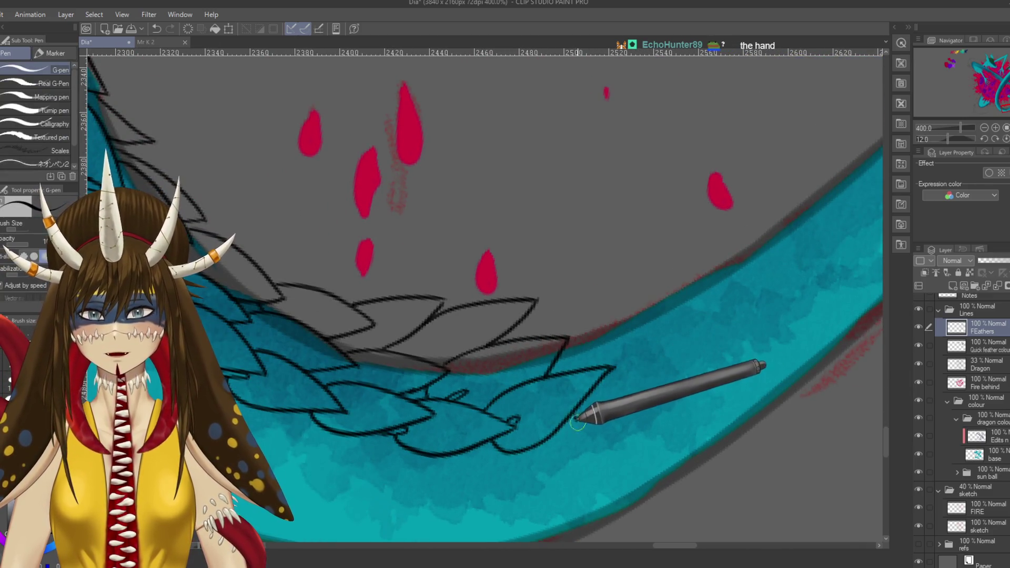
mouse_move(576, 420)
left_mouse_down()
mouse_move(664, 402)
mouse_move(564, 270)
left_mouse_up()
- Redraw a misdrawn feather edge from its tip downward on the next stretch of tail
key("r")
key("p")
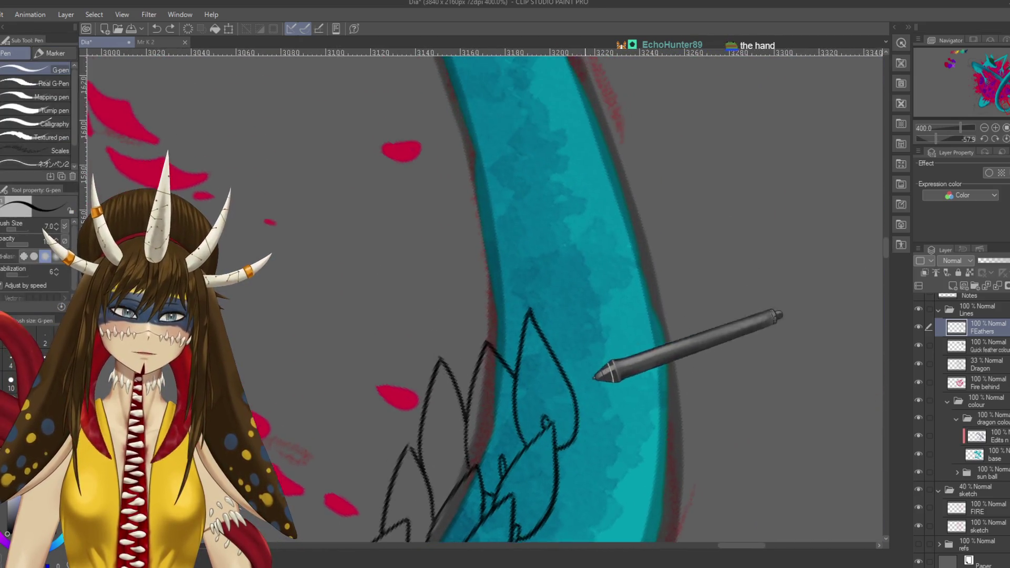
mouse_move(557, 379)
left_mouse_down()
mouse_move(593, 279)
mouse_move(540, 342)
left_mouse_up()
key("ctrl+z")
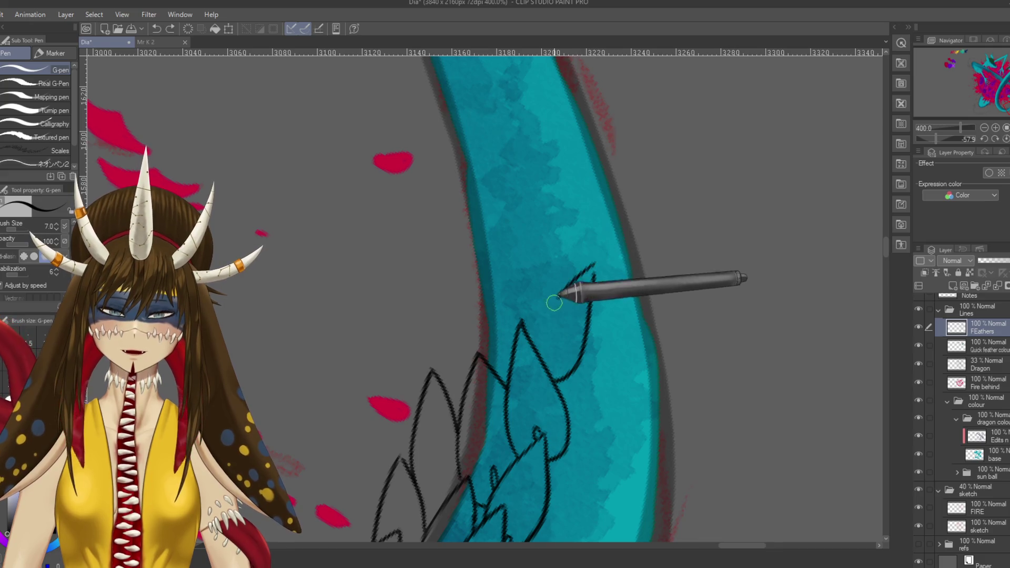
left_click_drag(594, 264, 537, 329)
mouse_move(597, 298)
left_mouse_down()
mouse_move(547, 336)
mouse_move(585, 216)
mouse_move(550, 245)
mouse_move(519, 350)
left_mouse_up()
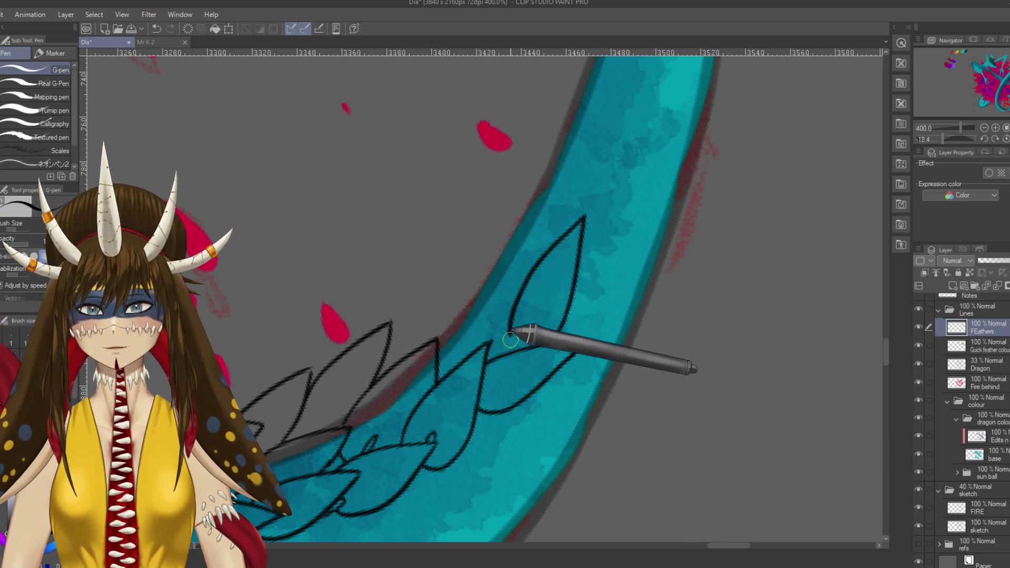
- Replace the thin feather stroke with one rising cleanly to its peak
key("ctrl+z")
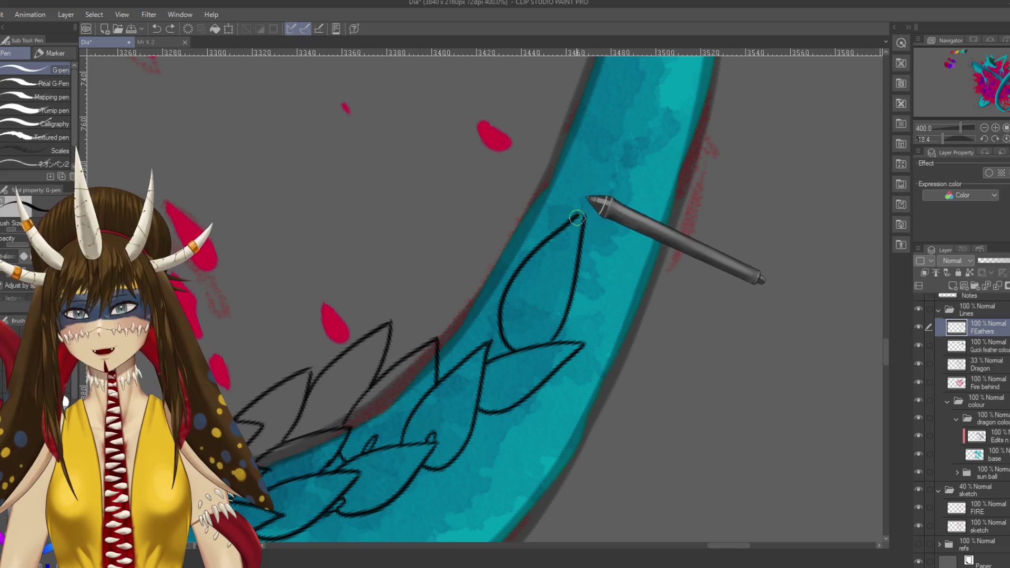
mouse_move(572, 263)
left_mouse_down()
mouse_move(613, 274)
mouse_move(465, 353)
mouse_move(525, 236)
left_mouse_up()
key("ctrl+z")
left_click_drag(448, 367, 511, 239)
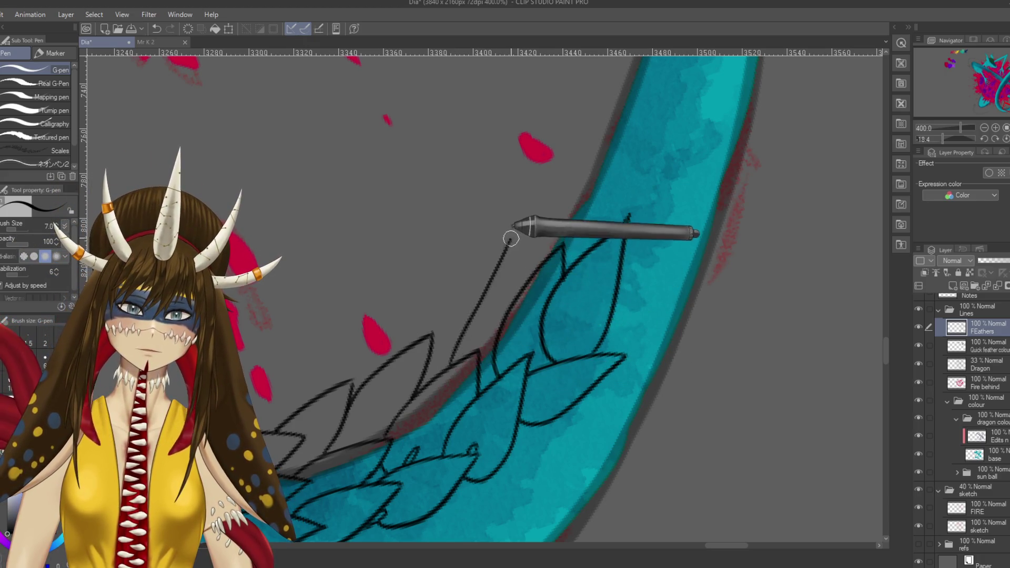
key("ctrl+z")
mouse_move(452, 364)
left_mouse_down()
mouse_move(503, 258)
mouse_move(541, 236)
mouse_move(575, 252)
left_mouse_up()
- Ink a small pointed feather peak after discarding two unsatisfactory curved strokes
key("p")
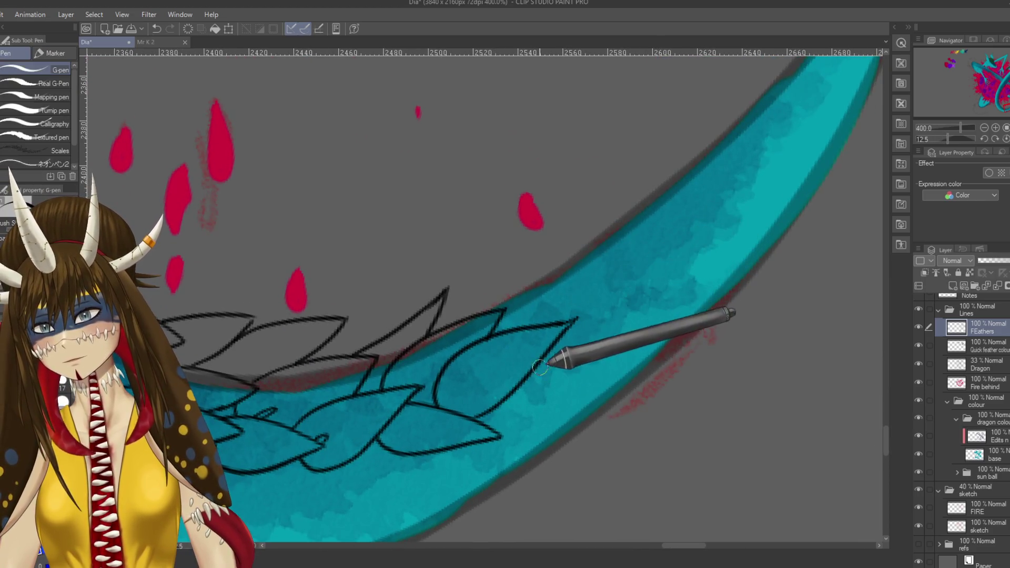
mouse_move(542, 373)
left_mouse_down()
mouse_move(625, 255)
mouse_move(555, 310)
left_mouse_up()
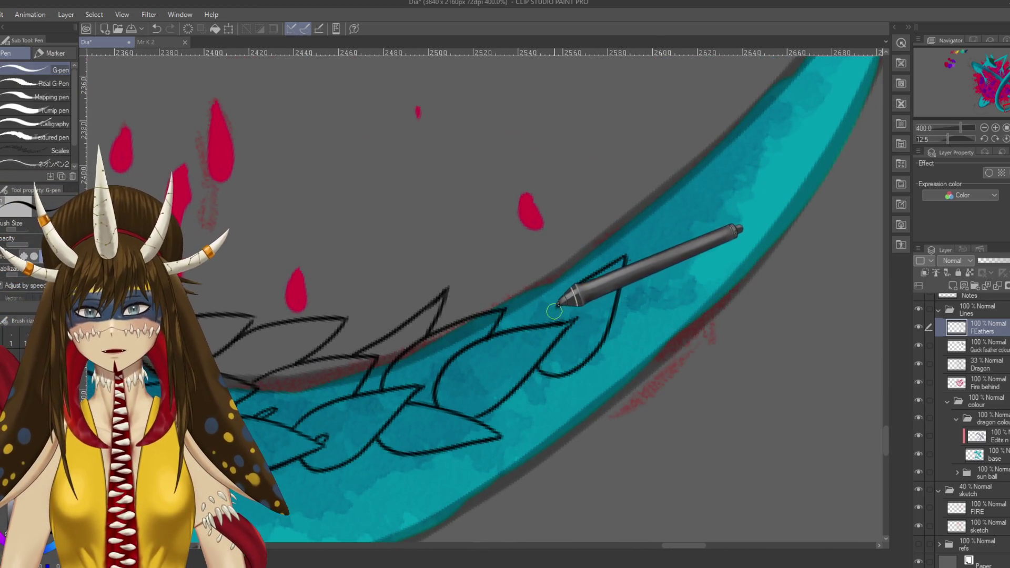
key("ctrl+z")
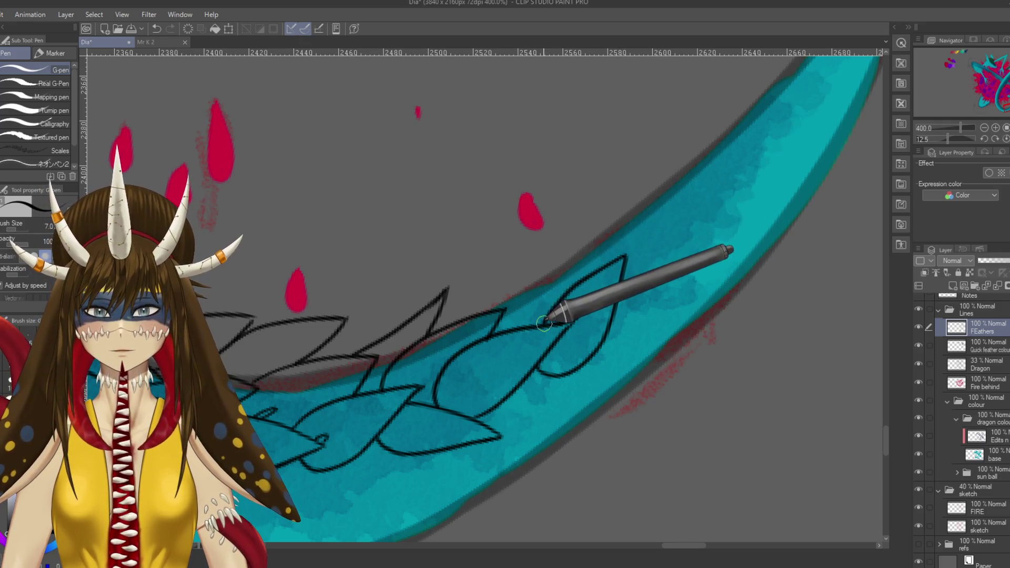
left_click_drag(490, 309, 592, 232)
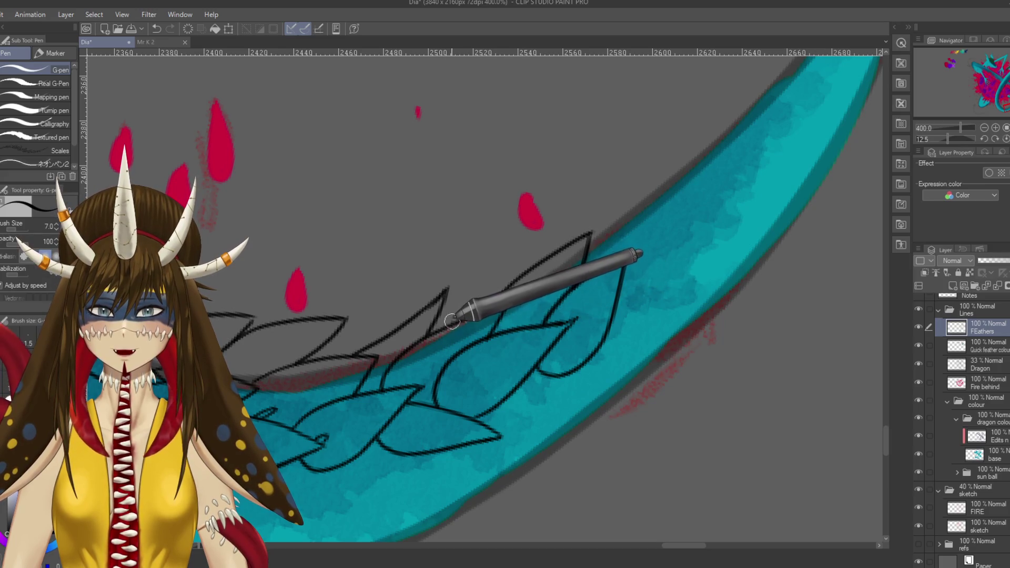
key("ctrl+z")
left_click_drag(476, 313, 502, 292)
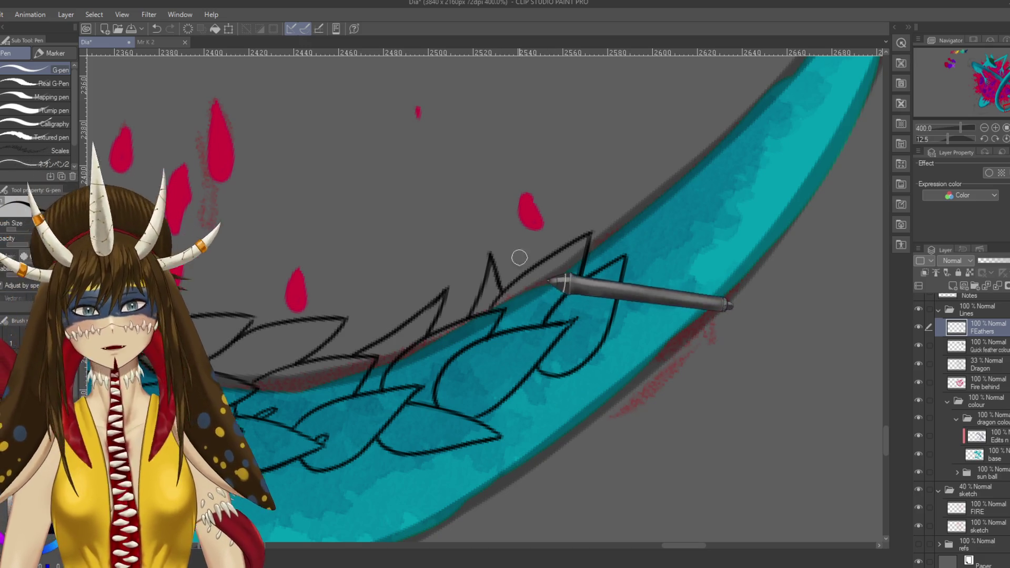
- Draw further feather sides toward the tail tip, joining a feather's upper edge to the next peak
left_click_drag(519, 257, 494, 226)
mouse_move(550, 267)
left_mouse_down()
mouse_move(548, 342)
mouse_move(657, 258)
mouse_move(607, 338)
left_mouse_up()
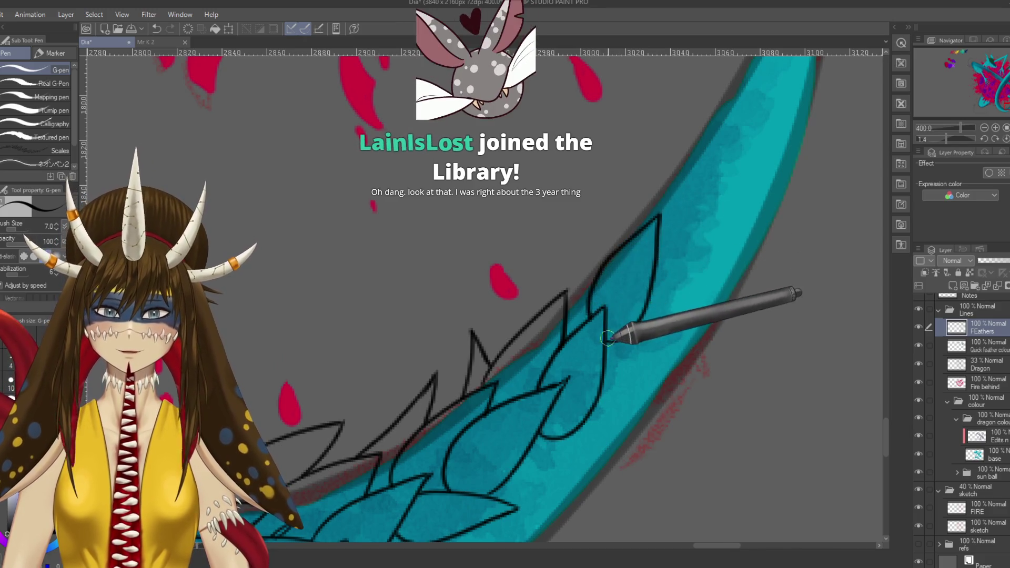
left_click_drag(539, 311, 572, 332)
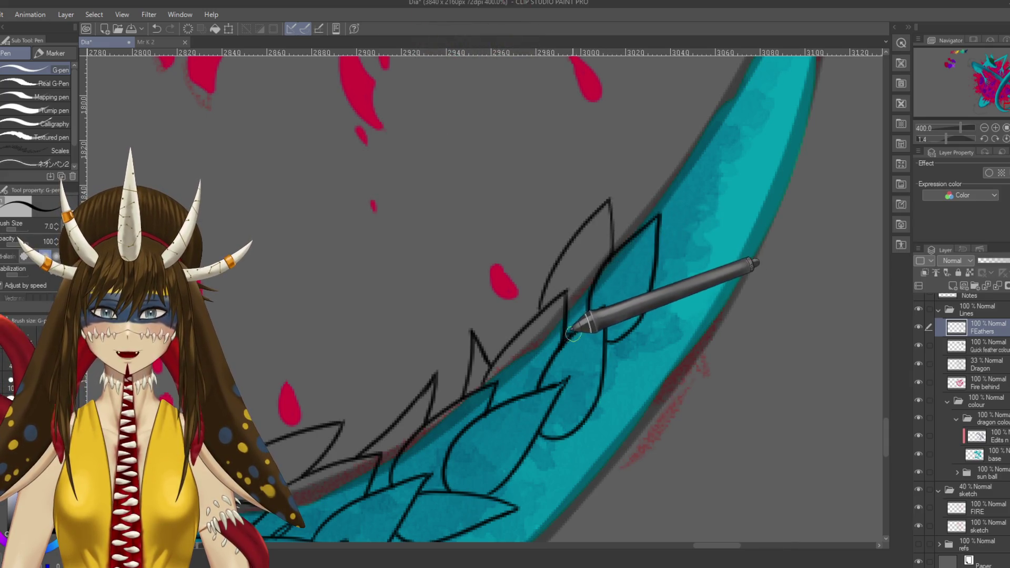
mouse_move(668, 206)
left_mouse_down()
mouse_move(592, 347)
mouse_move(623, 240)
mouse_move(531, 320)
mouse_move(570, 258)
left_mouse_up()
mouse_move(637, 286)
left_mouse_down()
mouse_move(592, 363)
mouse_move(624, 334)
mouse_move(614, 241)
mouse_move(591, 322)
left_mouse_up()
key("ctrl+z")
left_click_drag(586, 279, 582, 316)
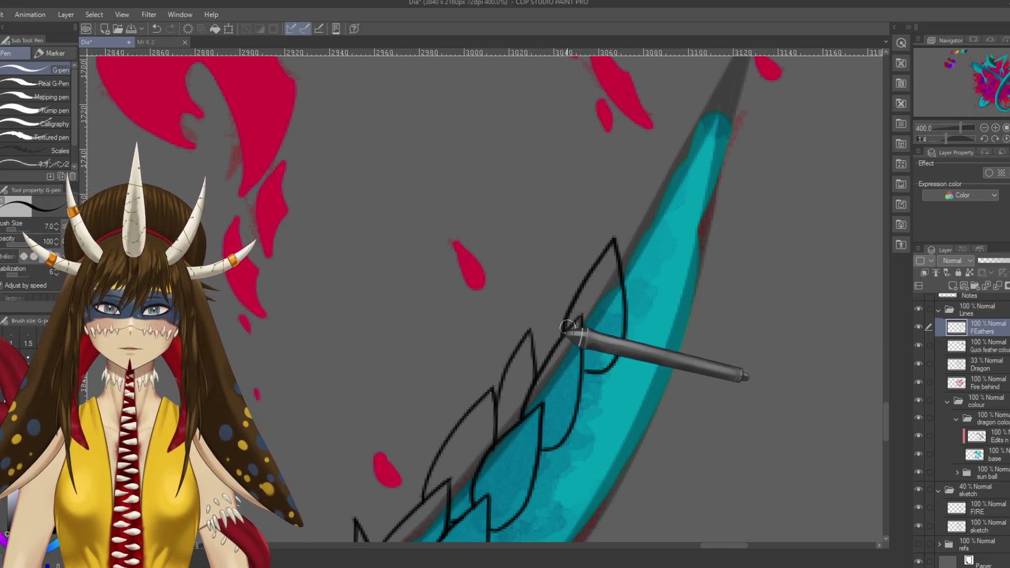
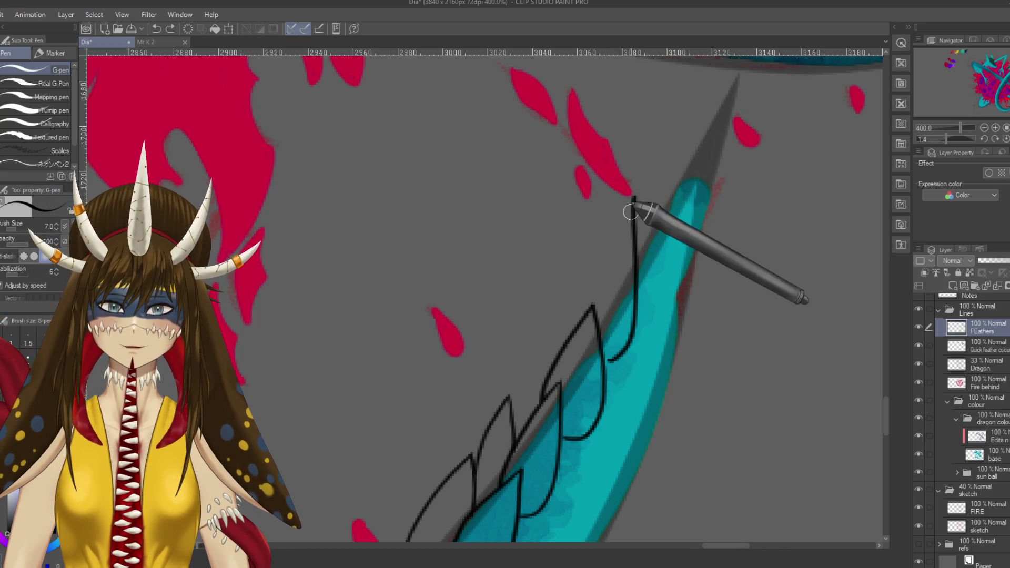
- Ink a feather outline down the tail tip and a curve back toward the tip, undoing a stray stroke
left_click_drag(632, 203, 582, 311)
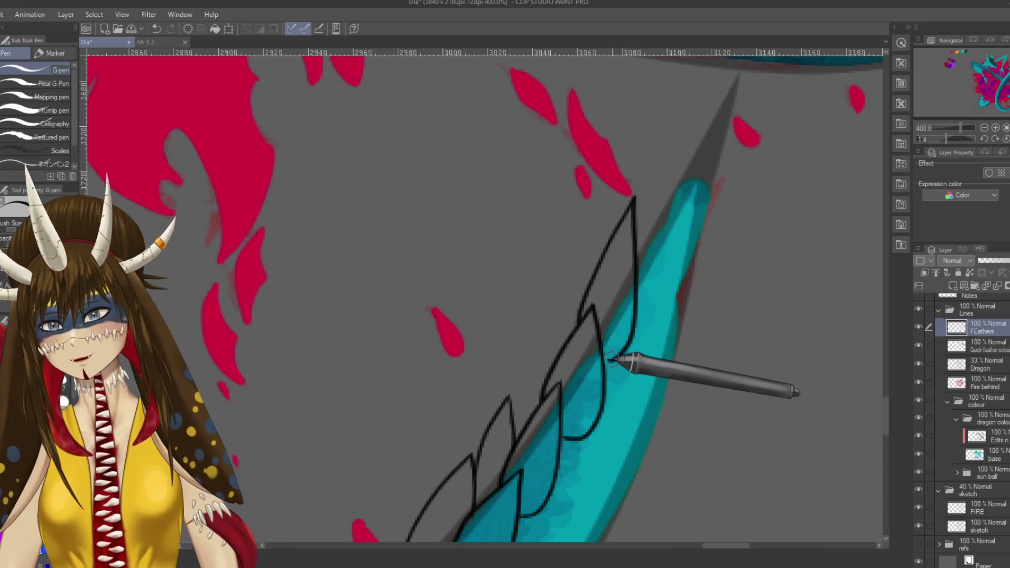
scroll(606, 348, "up", 3)
left_click_drag(608, 347, 633, 210)
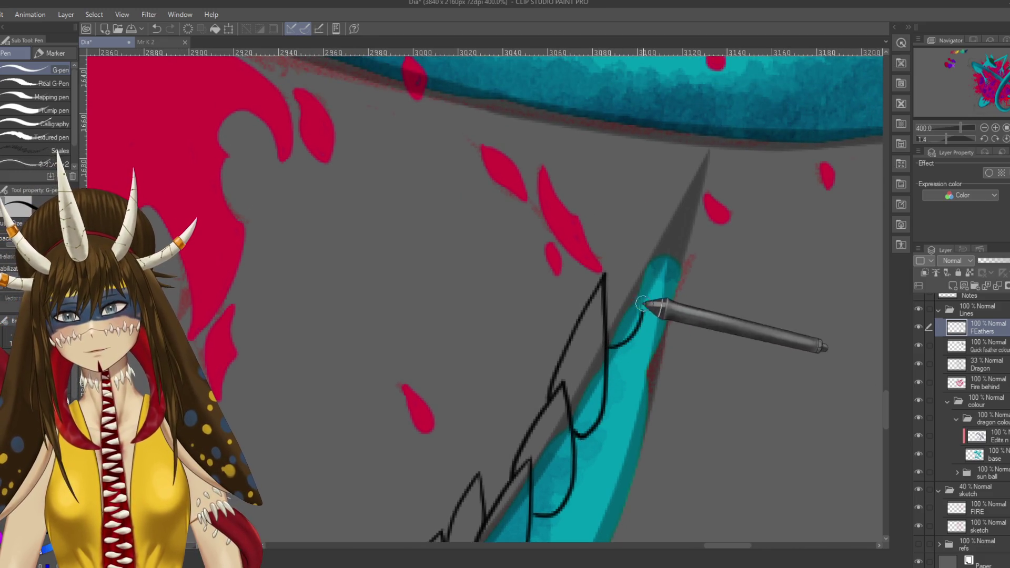
mouse_move(621, 265)
left_mouse_down()
mouse_move(637, 209)
mouse_move(600, 261)
left_mouse_up()
key("ctrl+z")
- Ink a new pointed feather peak with a curved edge and a closing diagonal line
key("e")
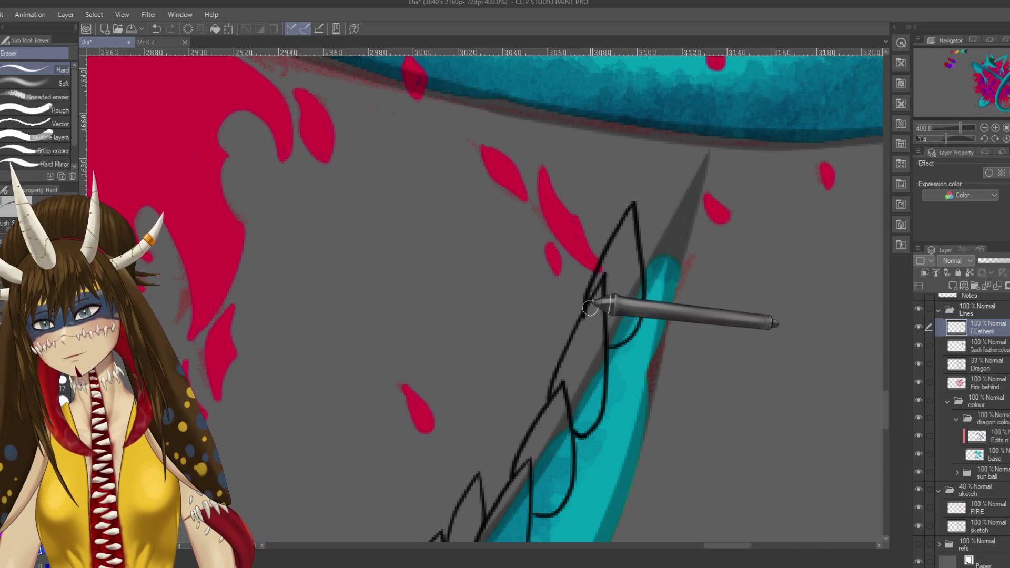
key("p")
scroll(621, 298, "up", 3)
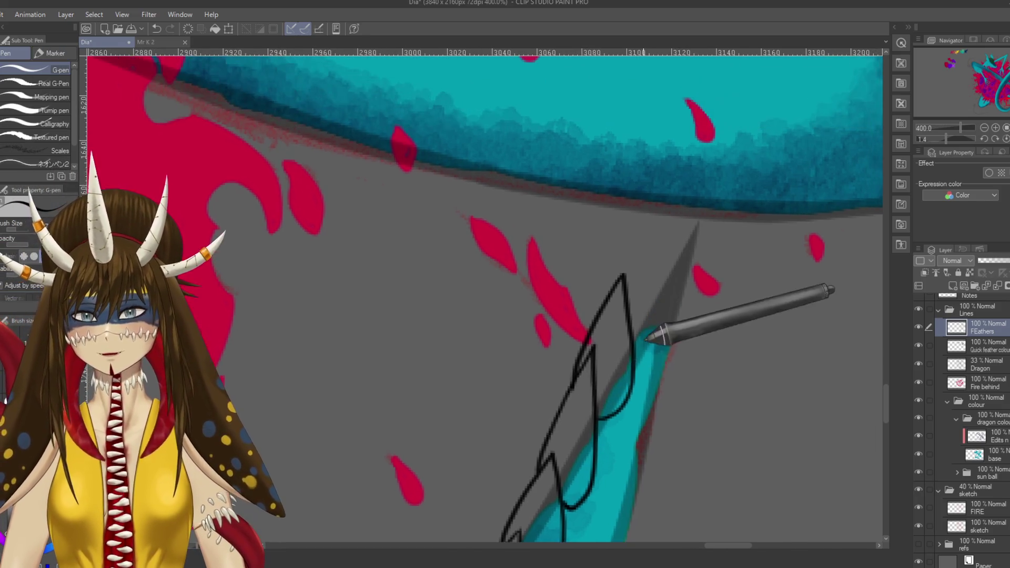
left_click_drag(664, 227, 630, 308)
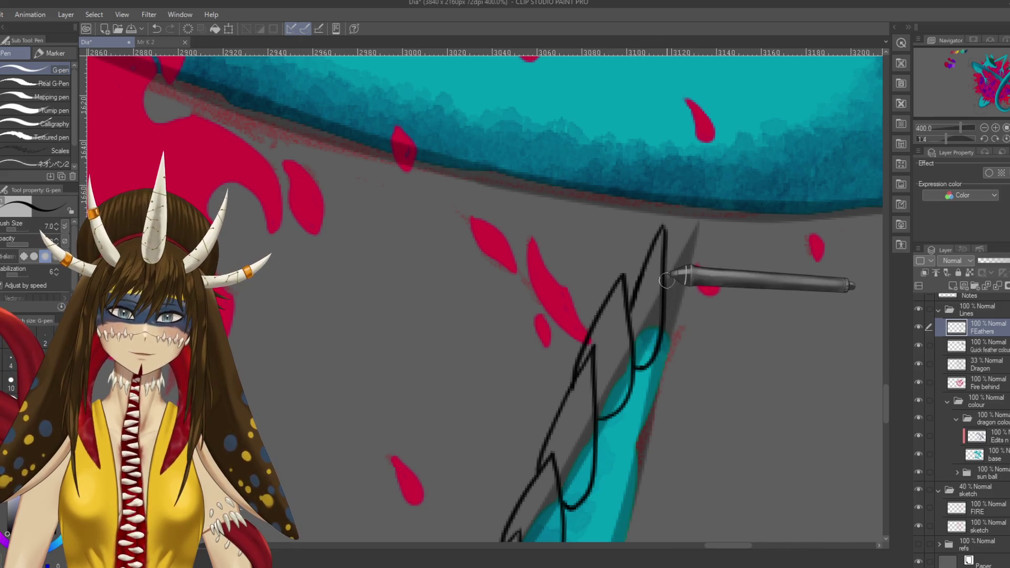
left_click_drag(666, 288, 704, 208)
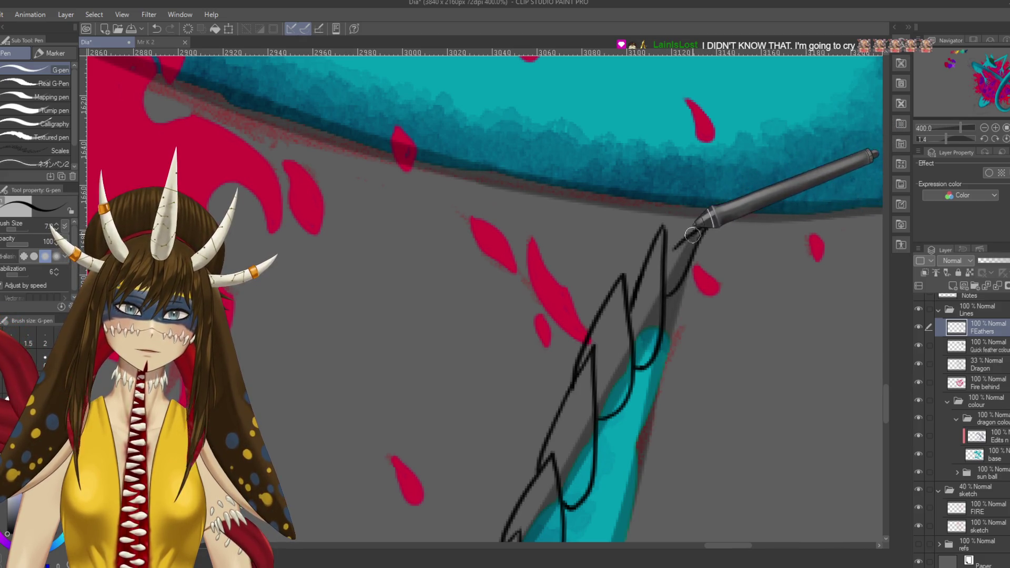
left_click_drag(667, 258, 707, 231)
- Pan along the tail, ink a short vertical feather edge, and rotate the canvas view
left_click_drag(654, 293, 731, 174)
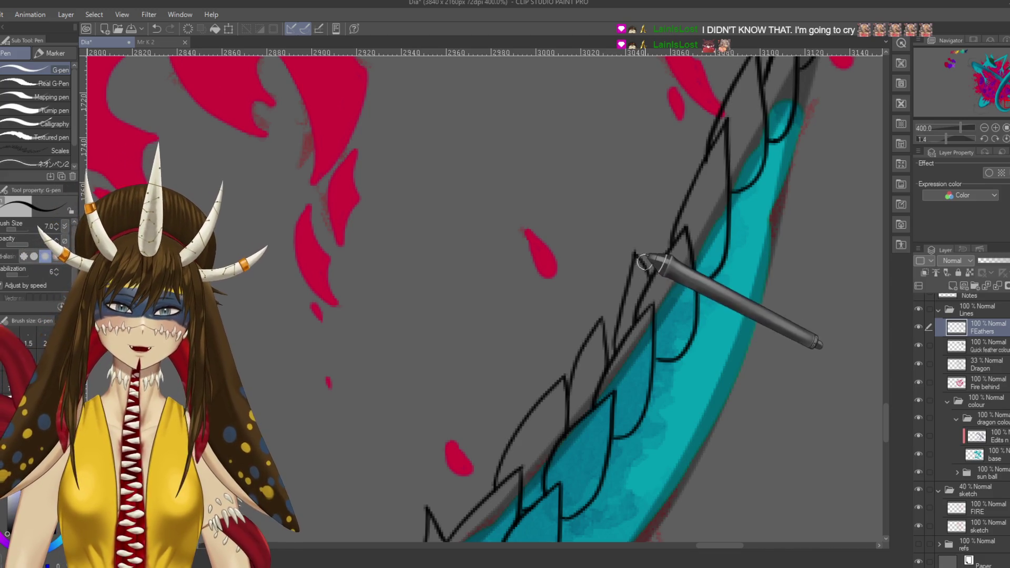
left_click_drag(705, 219, 660, 301)
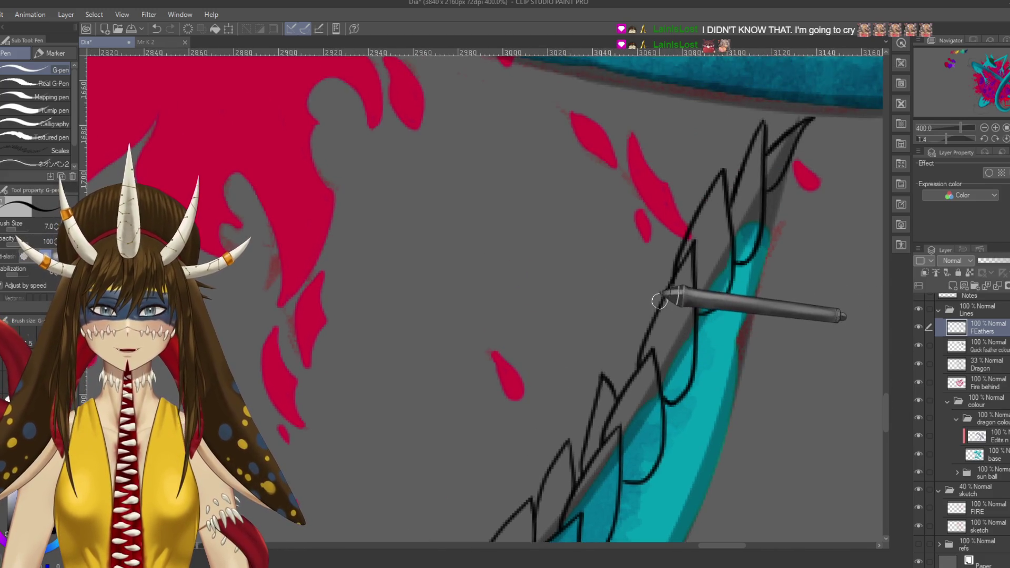
left_click_drag(651, 238, 655, 305)
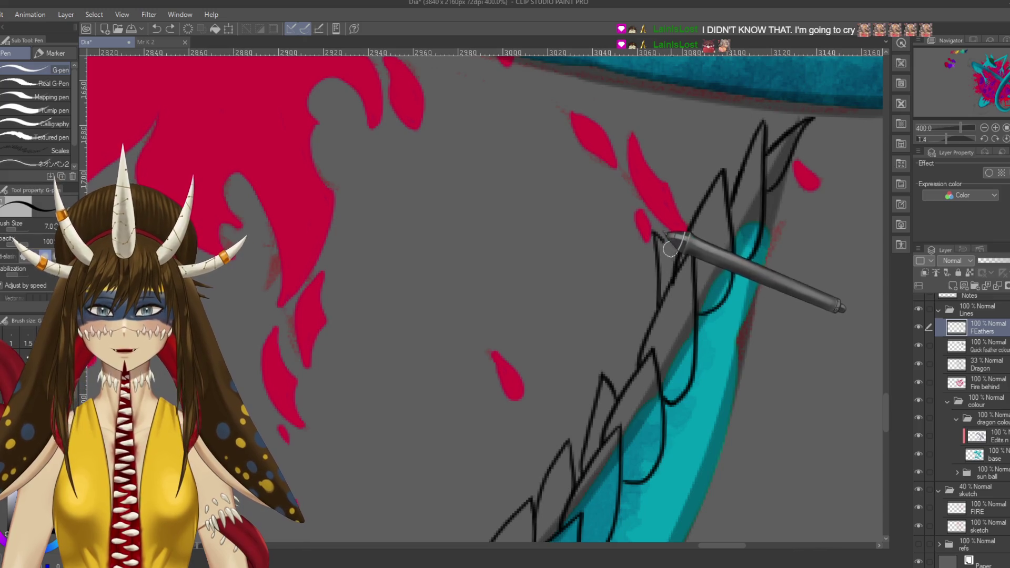
key("e")
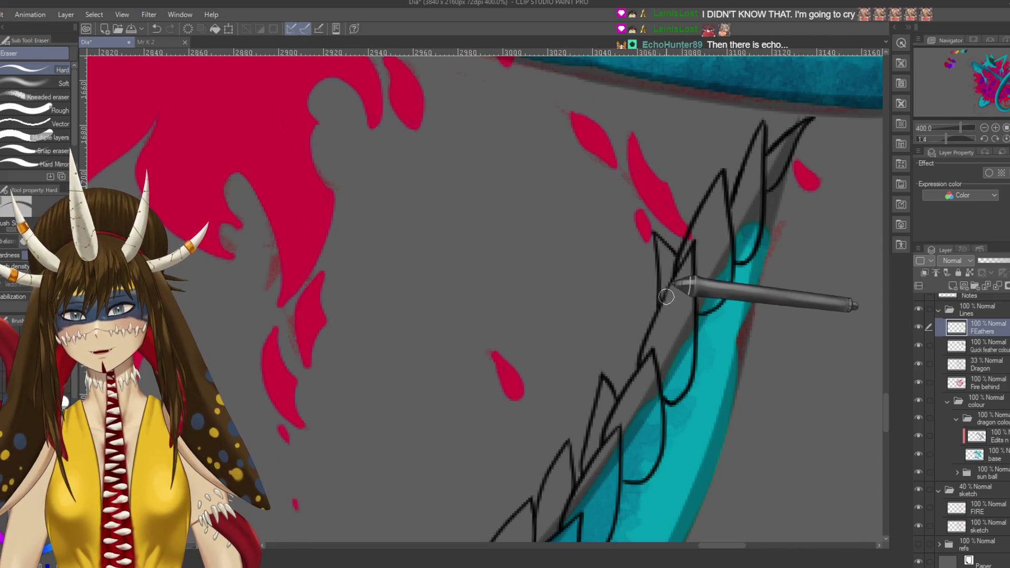
key("r")
mouse_move(768, 237)
left_mouse_down()
mouse_move(666, 474)
mouse_move(430, 380)
left_mouse_up()
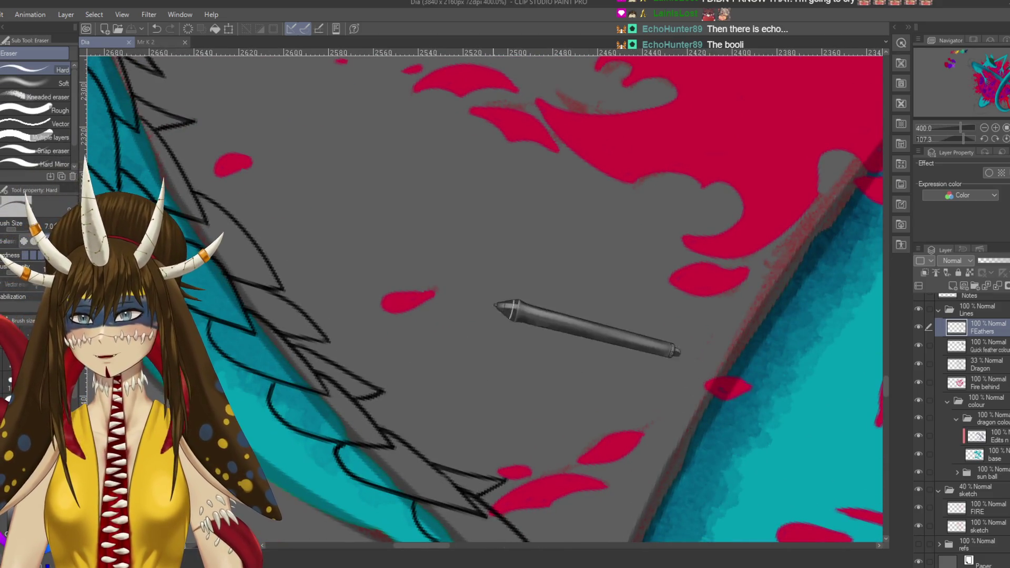
- Zoom out to 50%, rotate the canvas back upright, and re-zoom to fit the whole dragon
scroll(542, 326, "down", 2)
scroll(602, 400, "down", 2)
scroll(609, 405, "down", 1)
scroll(605, 401, "down", 1)
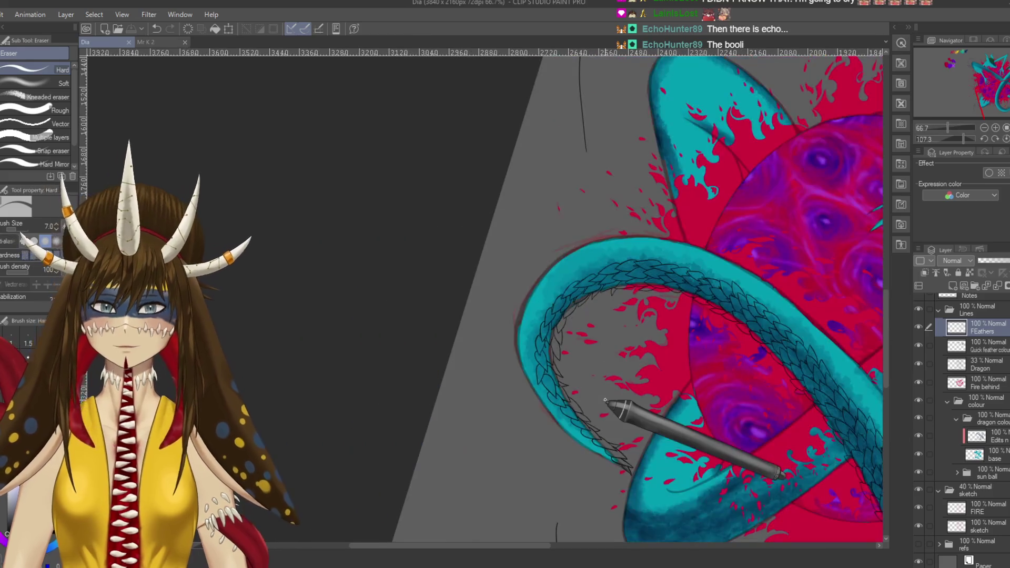
mouse_move(334, 265)
left_mouse_down()
mouse_move(451, 468)
mouse_move(539, 298)
left_mouse_up()
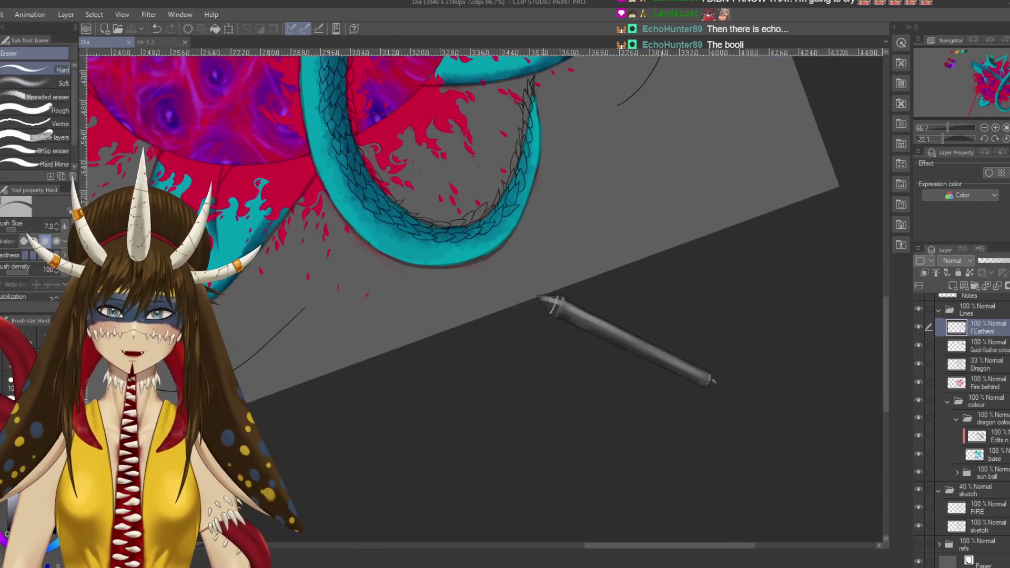
scroll(539, 298, "down", 1)
mouse_move(528, 429)
left_mouse_down()
mouse_move(654, 270)
mouse_move(654, 286)
left_mouse_up()
left_click_drag(484, 418, 432, 424)
scroll(433, 423, "down", 1)
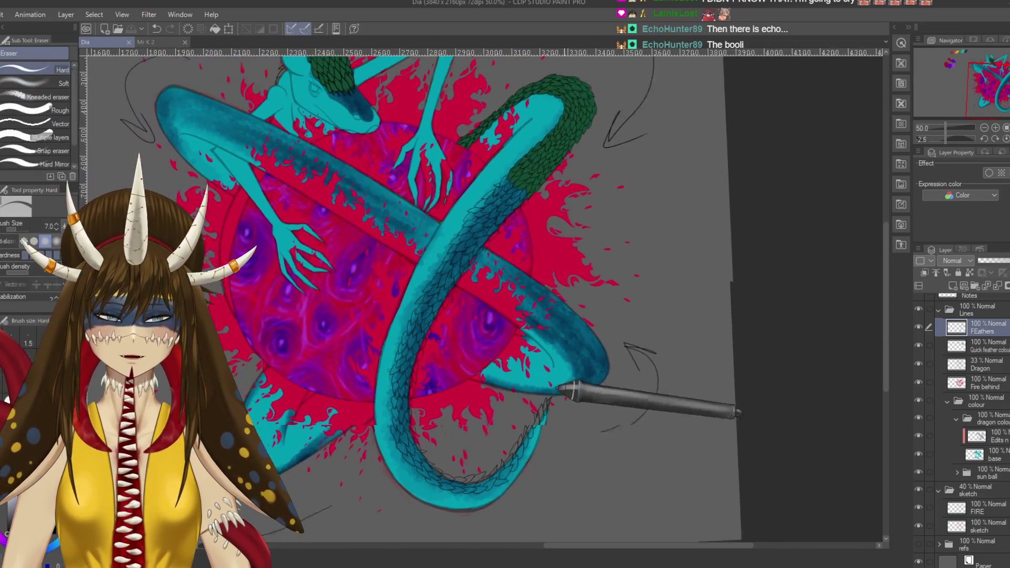
scroll(586, 408, "up", 1)
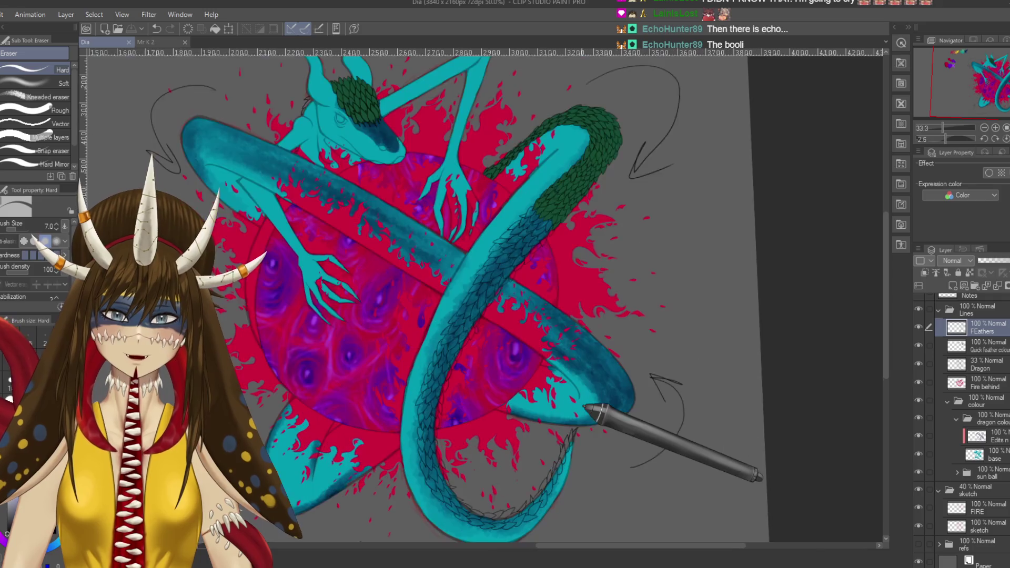